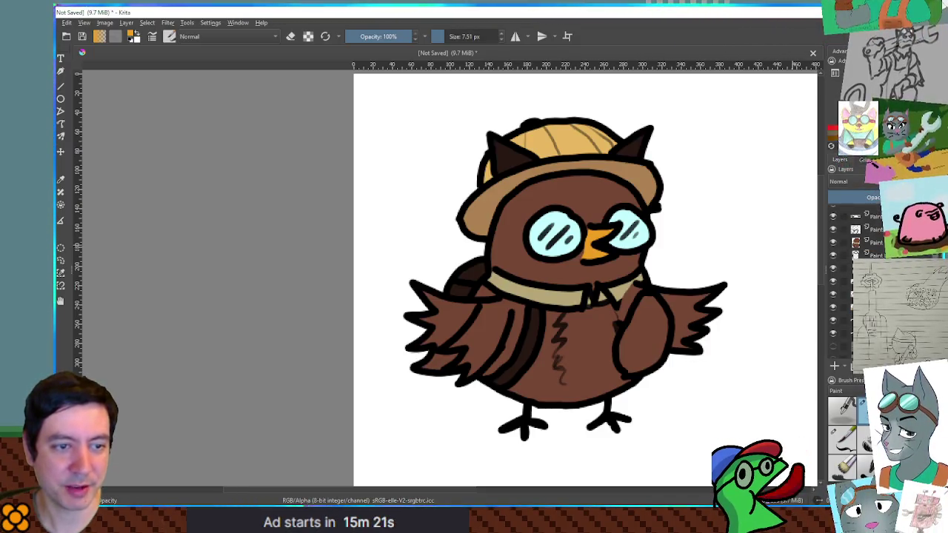
# Bring the owl's hat back into view and sample a dark colour from the owl
pyautogui.scroll(5, 620, 438)
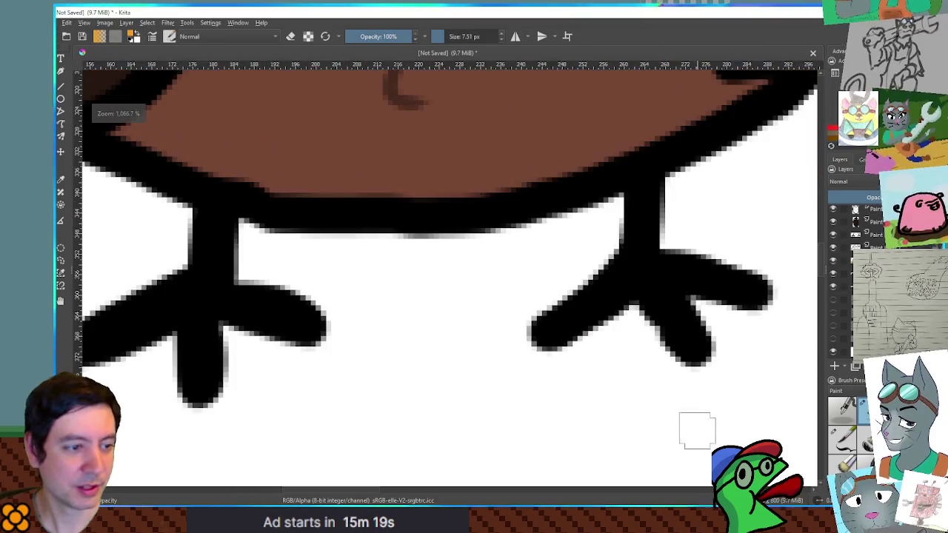
pyautogui.scroll(-5, 752, 341)
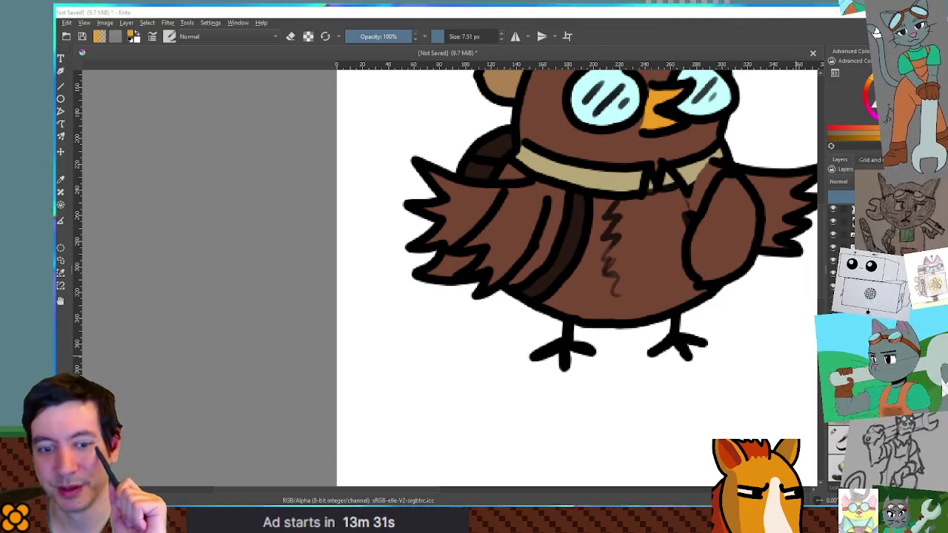
pyautogui.moveTo(716, 200)
pyautogui.mouseDown()
pyautogui.moveTo(646, 271)
pyautogui.moveTo(593, 299)
pyautogui.mouseUp()
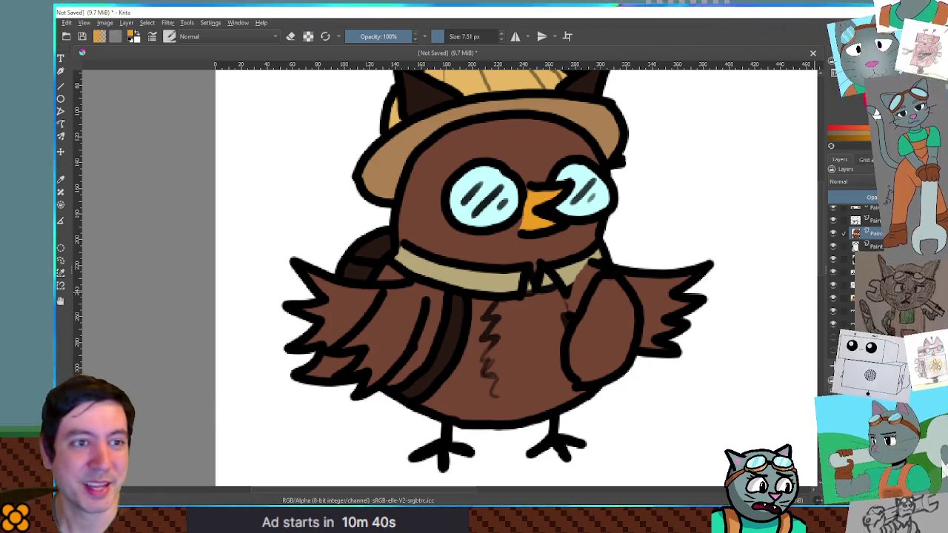
pyautogui.click(868, 117)
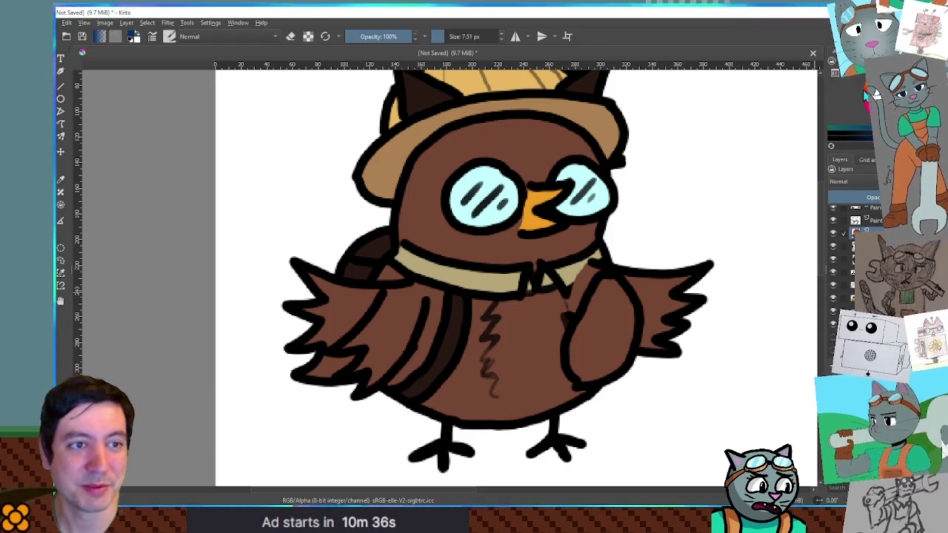
pyautogui.keyDown('ctrl'); pyautogui.click(584, 81); pyautogui.keyUp('ctrl')
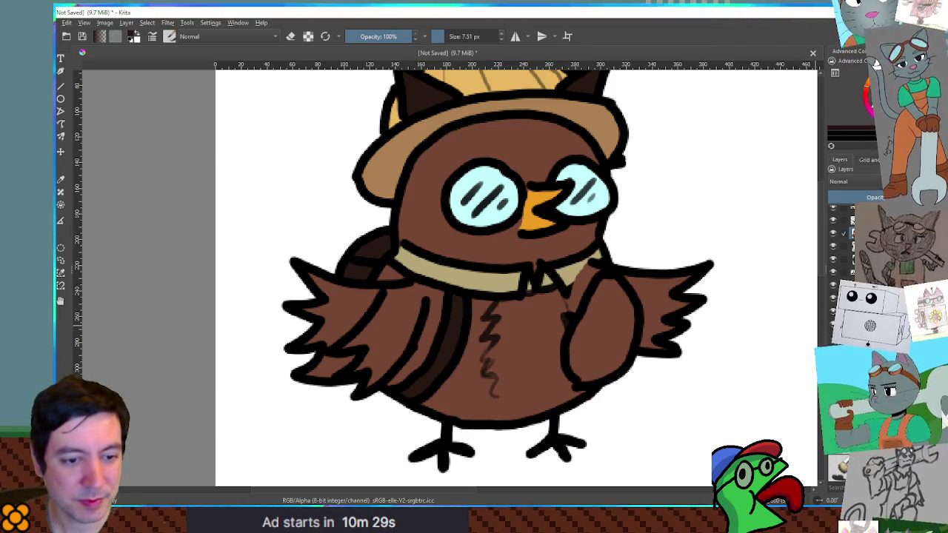
# Switch to a textured shading brush around 85 px at 27% opacity, and restore the owl's body selection
pyautogui.press('/')
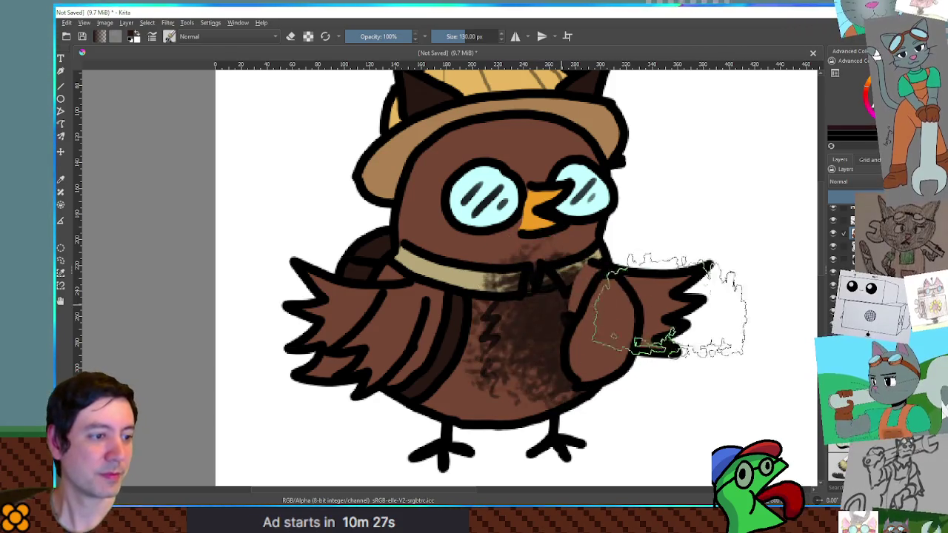
pyautogui.moveTo(544, 350); pyautogui.dragTo(511, 348)
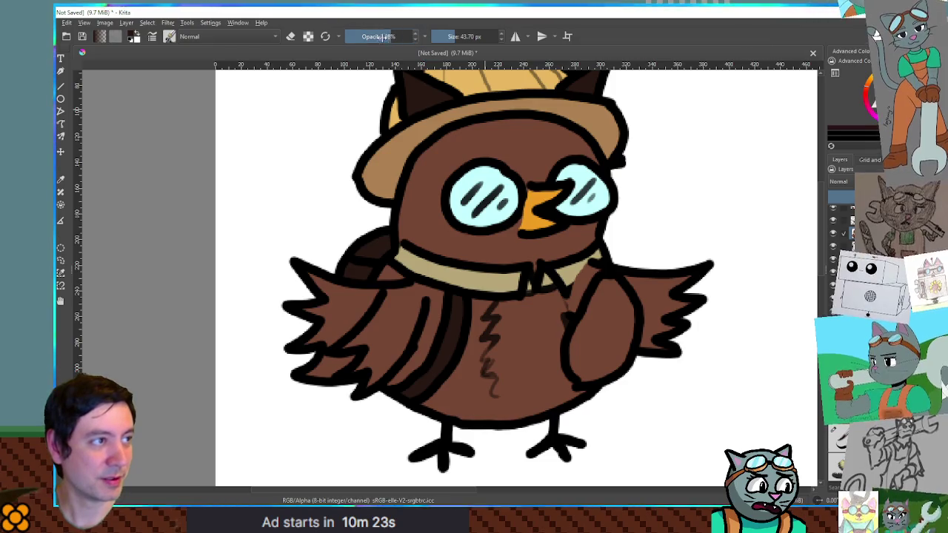
pyautogui.moveTo(381, 317)
pyautogui.keyDown('shift'); pyautogui.mouseDown()
pyautogui.moveTo(415, 318)
pyautogui.moveTo(423, 398)
pyautogui.moveTo(413, 413)
pyautogui.moveTo(402, 328)
pyautogui.moveTo(449, 398)
pyautogui.moveTo(444, 343)
pyautogui.moveTo(466, 301)
pyautogui.moveTo(392, 377)
pyautogui.moveTo(397, 337)
pyautogui.moveTo(461, 341)
pyautogui.moveTo(471, 363)
pyautogui.moveTo(465, 356)
pyautogui.moveTo(525, 360)
pyautogui.mouseUp(); pyautogui.keyUp('shift')
pyautogui.hotkey('ctrl', 'shift', 'd')
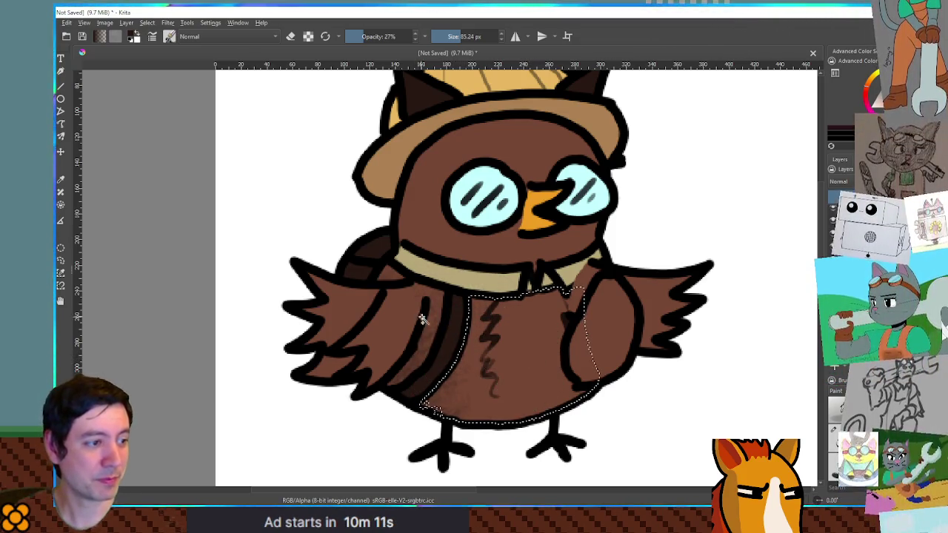
# Extend the selection over the owl's right side, head, left wing and lower belly
pyautogui.moveTo(600, 265); pyautogui.dragTo(604, 312)
pyautogui.moveTo(470, 243); pyautogui.dragTo(493, 263)
pyautogui.moveTo(360, 256)
pyautogui.mouseDown()
pyautogui.moveTo(385, 311)
pyautogui.moveTo(359, 345)
pyautogui.moveTo(320, 280)
pyautogui.moveTo(326, 297)
pyautogui.mouseUp()
pyautogui.moveTo(445, 393)
pyautogui.mouseDown()
pyautogui.moveTo(430, 400)
pyautogui.moveTo(474, 444)
pyautogui.moveTo(522, 465)
pyautogui.mouseUp()
# Brush soft textured dark shading across the owl's belly inside the selection
pyautogui.moveTo(503, 411)
pyautogui.mouseDown()
pyautogui.moveTo(550, 395)
pyautogui.moveTo(593, 397)
pyautogui.moveTo(614, 318)
pyautogui.moveTo(462, 341)
pyautogui.moveTo(329, 276)
pyautogui.moveTo(441, 377)
pyautogui.moveTo(551, 311)
pyautogui.moveTo(342, 311)
pyautogui.moveTo(326, 349)
pyautogui.mouseUp()
pyautogui.moveTo(437, 213); pyautogui.dragTo(544, 324)
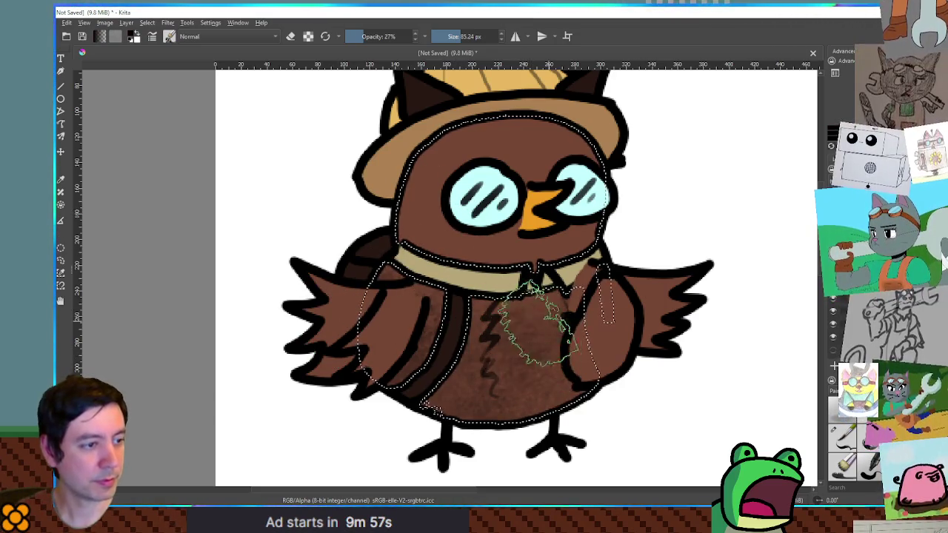
pyautogui.moveTo(463, 300); pyautogui.dragTo(518, 292)
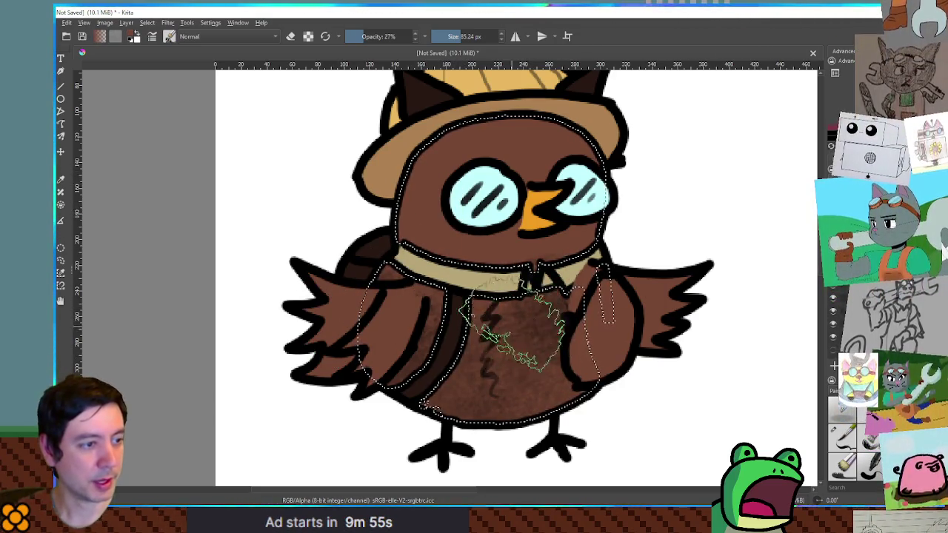
pyautogui.moveTo(518, 354); pyautogui.dragTo(540, 347)
pyautogui.moveTo(545, 293)
pyautogui.mouseDown()
pyautogui.moveTo(514, 318)
pyautogui.moveTo(532, 318)
pyautogui.moveTo(534, 330)
pyautogui.moveTo(533, 319)
pyautogui.mouseUp()
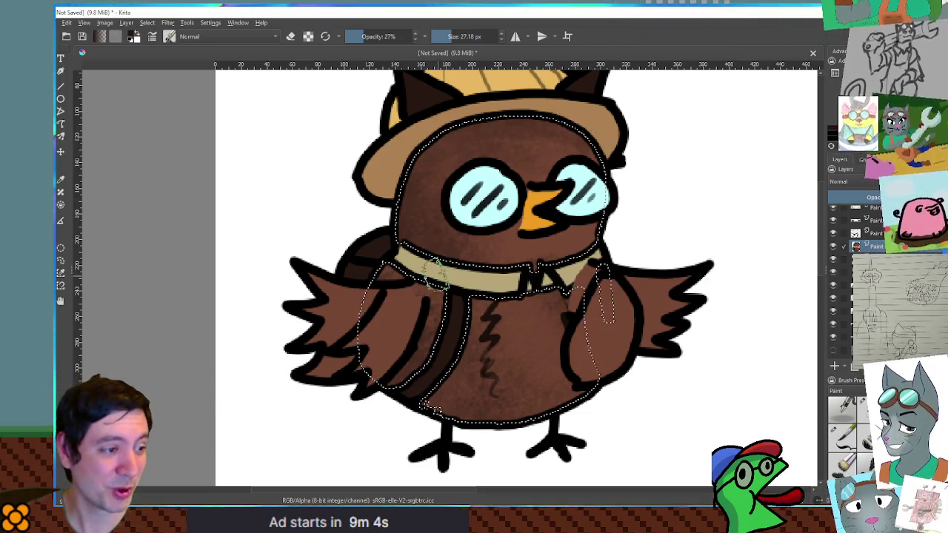
# Enlarge the brush and add the right arm to the selection, cancelling a stray chest outline
pyautogui.press(']')
pyautogui.press(']')
pyautogui.press(']')
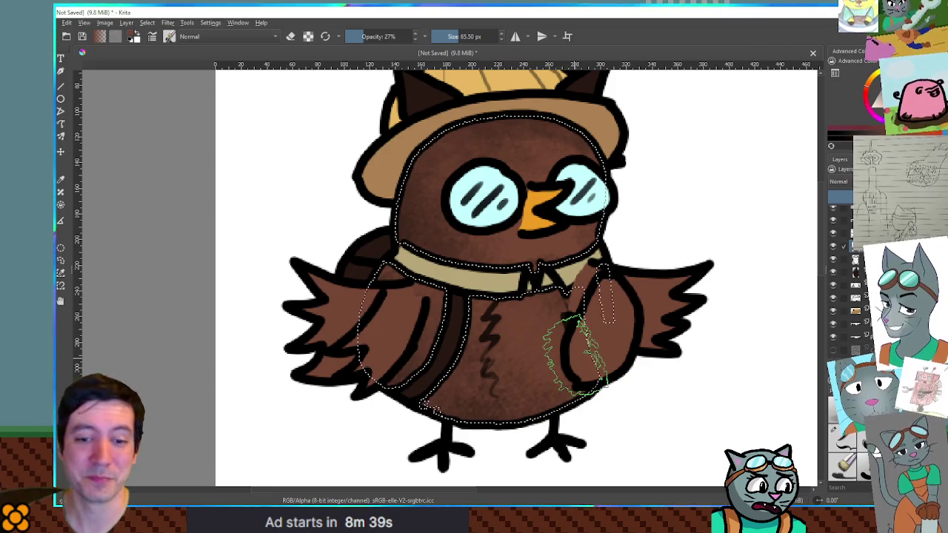
pyautogui.moveTo(585, 322); pyautogui.dragTo(581, 319)
pyautogui.moveTo(460, 307)
pyautogui.mouseDown()
pyautogui.moveTo(488, 311)
pyautogui.moveTo(463, 308)
pyautogui.mouseUp()
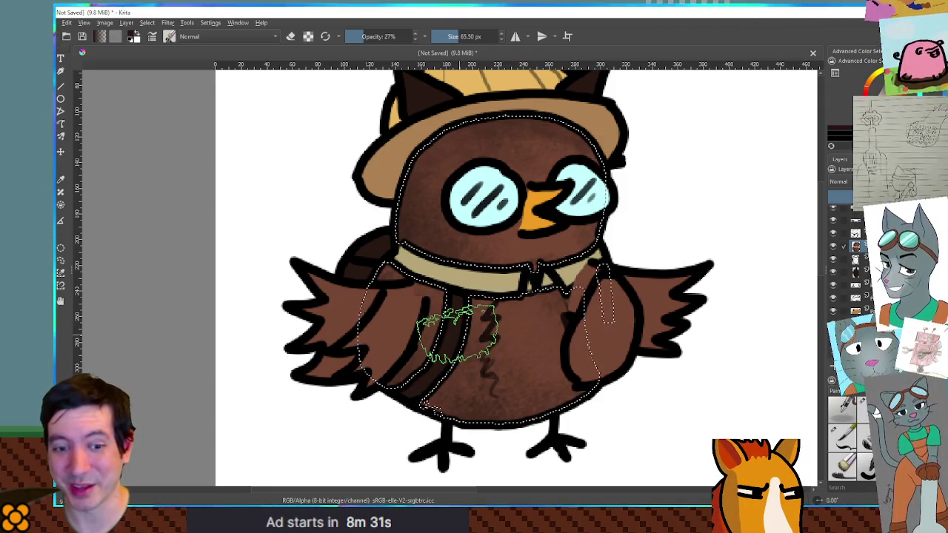
pyautogui.press('Escape')
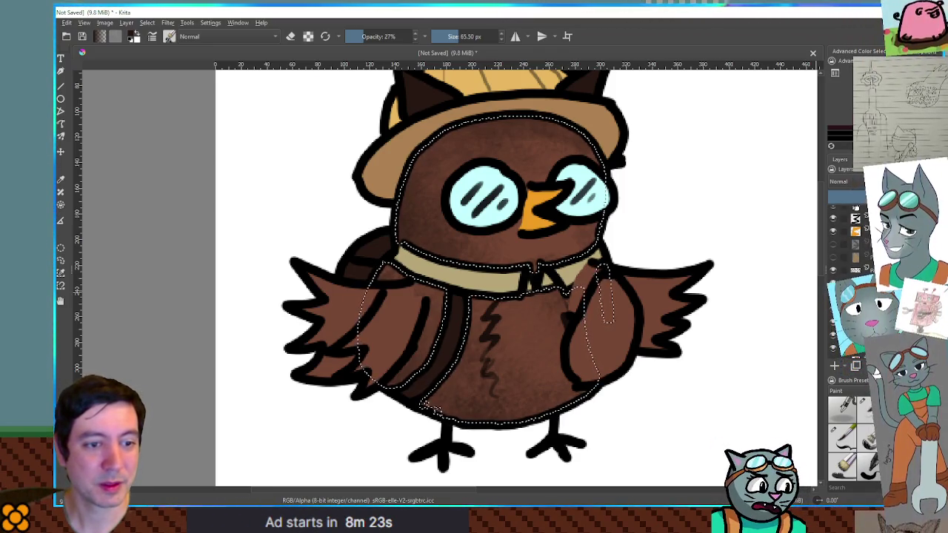
# Lasso just the lower tip of the owl's wing for darker shading
pyautogui.moveTo(413, 235); pyautogui.dragTo(419, 279)
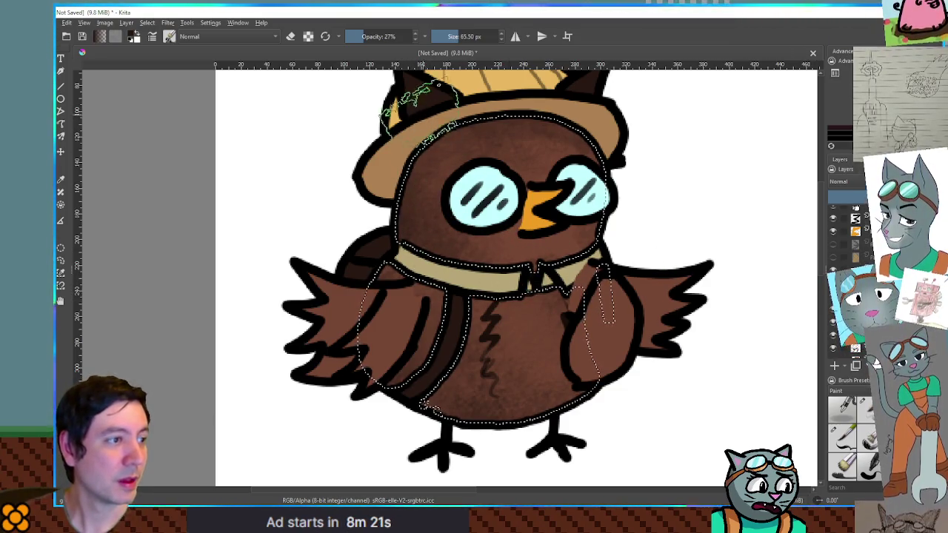
pyautogui.moveTo(357, 290)
pyautogui.mouseDown()
pyautogui.moveTo(371, 313)
pyautogui.moveTo(360, 339)
pyautogui.moveTo(371, 335)
pyautogui.moveTo(349, 381)
pyautogui.moveTo(376, 276)
pyautogui.mouseUp()
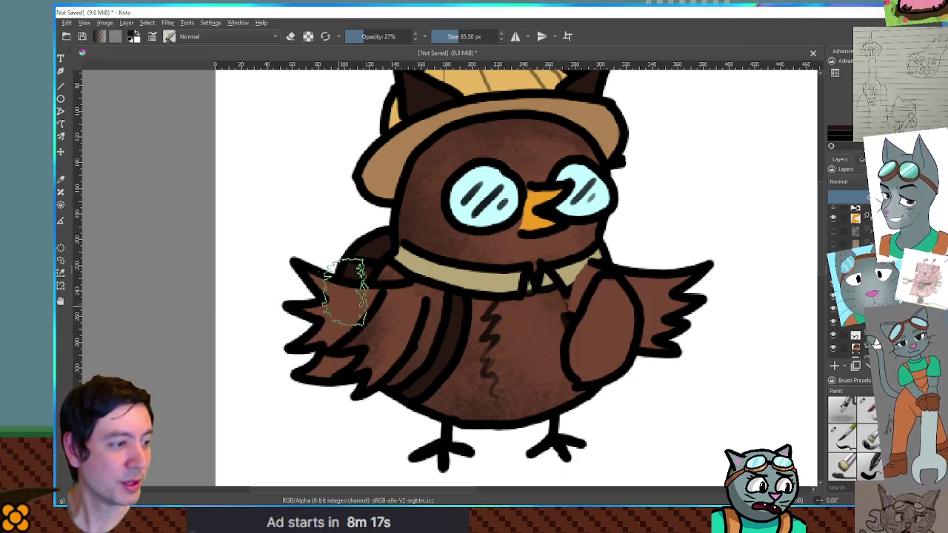
pyautogui.moveTo(363, 354)
pyautogui.mouseDown()
pyautogui.moveTo(374, 381)
pyautogui.moveTo(333, 415)
pyautogui.moveTo(337, 377)
pyautogui.moveTo(370, 381)
pyautogui.moveTo(391, 402)
pyautogui.moveTo(371, 307)
pyautogui.moveTo(507, 295)
pyautogui.moveTo(709, 317)
pyautogui.moveTo(641, 373)
pyautogui.moveTo(635, 271)
pyautogui.moveTo(628, 283)
pyautogui.moveTo(652, 341)
pyautogui.moveTo(615, 385)
pyautogui.moveTo(666, 282)
pyautogui.moveTo(670, 319)
pyautogui.moveTo(685, 275)
pyautogui.mouseUp()
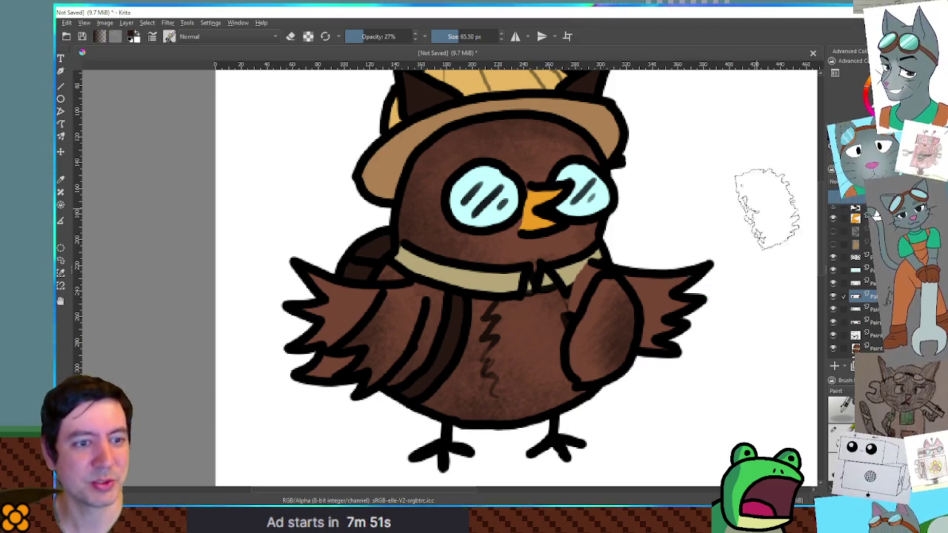
pyautogui.scroll(-3, 867, 281)
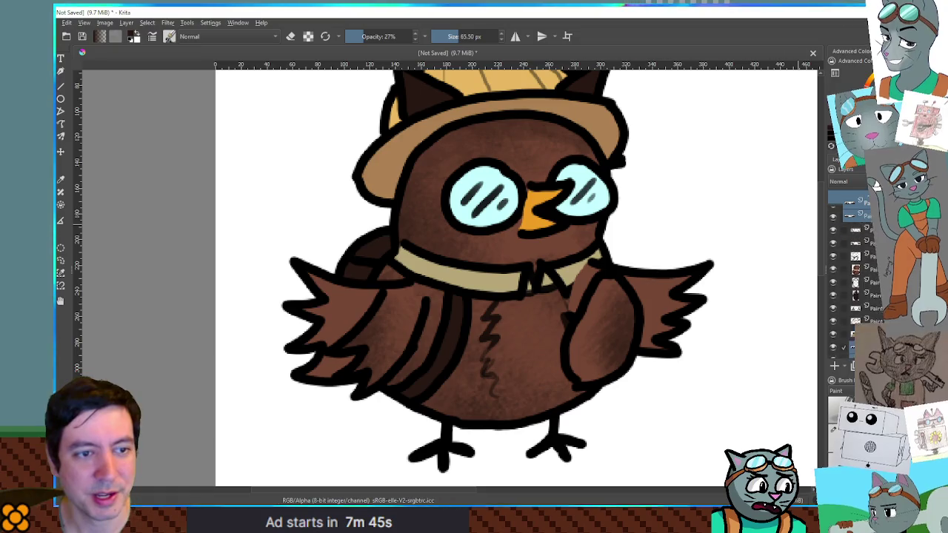
# Bring back the eyebrows above the owl's eyes and recentre the view on the owl
pyautogui.hotkey('ctrl', 'z')
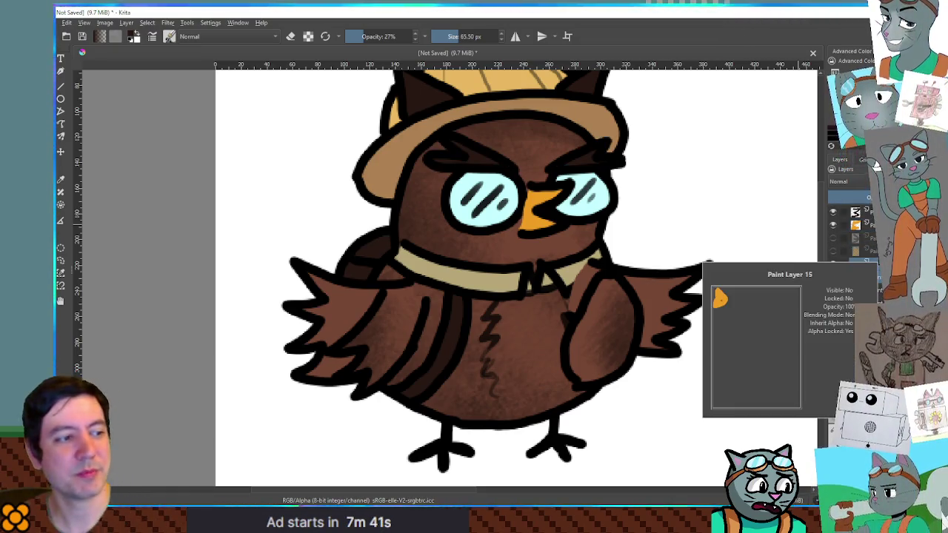
pyautogui.moveTo(643, 200)
pyautogui.mouseDown()
pyautogui.moveTo(662, 239)
pyautogui.moveTo(649, 222)
pyautogui.moveTo(545, 186)
pyautogui.moveTo(668, 222)
pyautogui.moveTo(601, 205)
pyautogui.moveTo(637, 238)
pyautogui.moveTo(614, 215)
pyautogui.mouseUp()
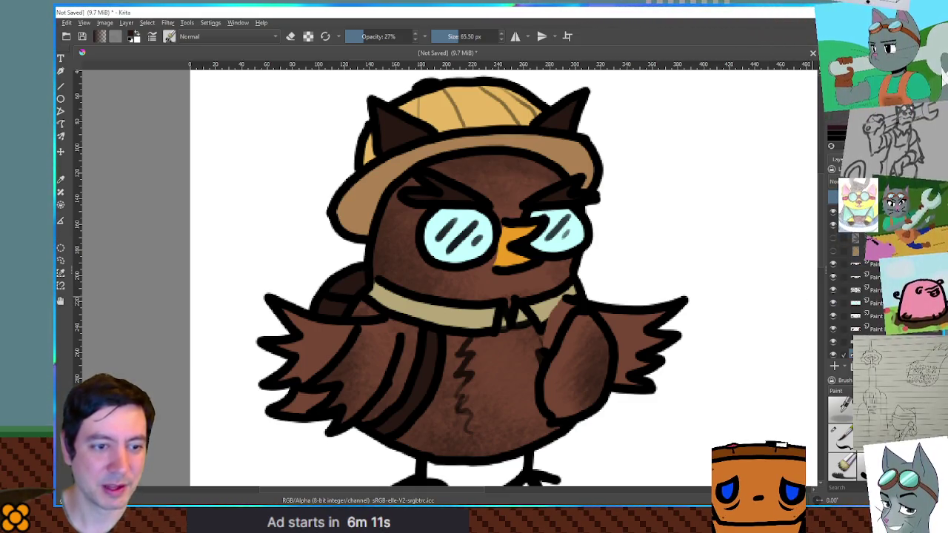
# Select part of the wing, reveal the spiky feather-tip layer, and make the hat layer active
pyautogui.moveTo(311, 298)
pyautogui.mouseDown()
pyautogui.moveTo(292, 362)
pyautogui.moveTo(285, 307)
pyautogui.mouseUp()
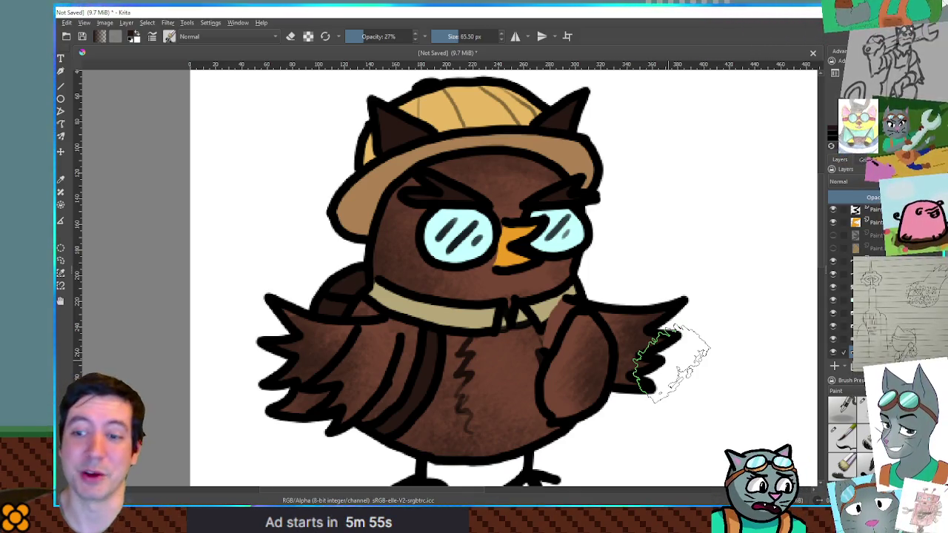
pyautogui.click(834, 326)
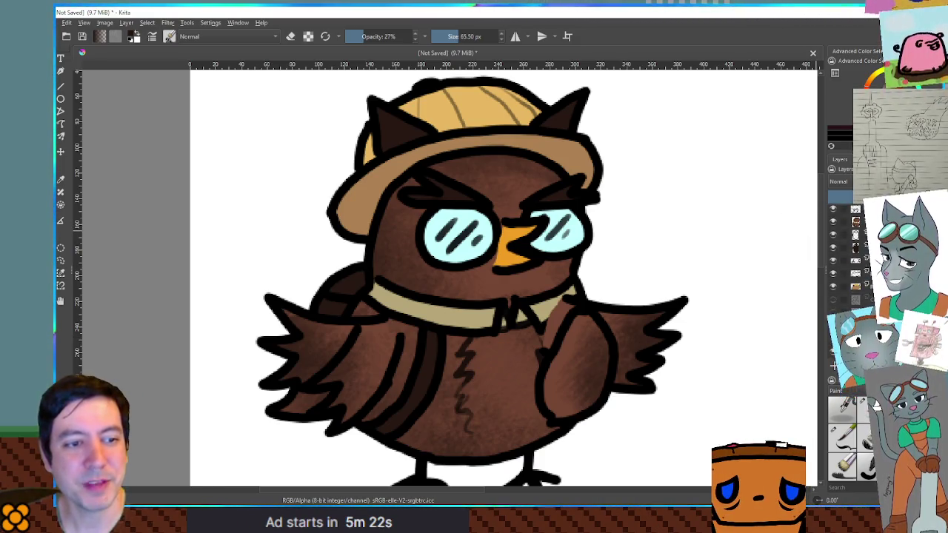
pyautogui.click(857, 286)
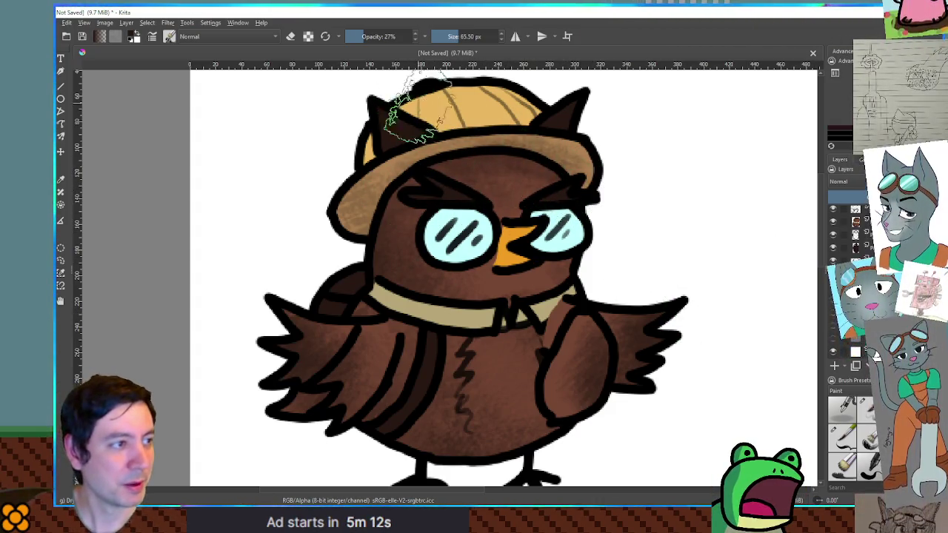
# Shrink the brush to about 31 px, pick the hat's tan colour, then shrink further for the ear
pyautogui.press('[')
pyautogui.press('[')
pyautogui.press('[')
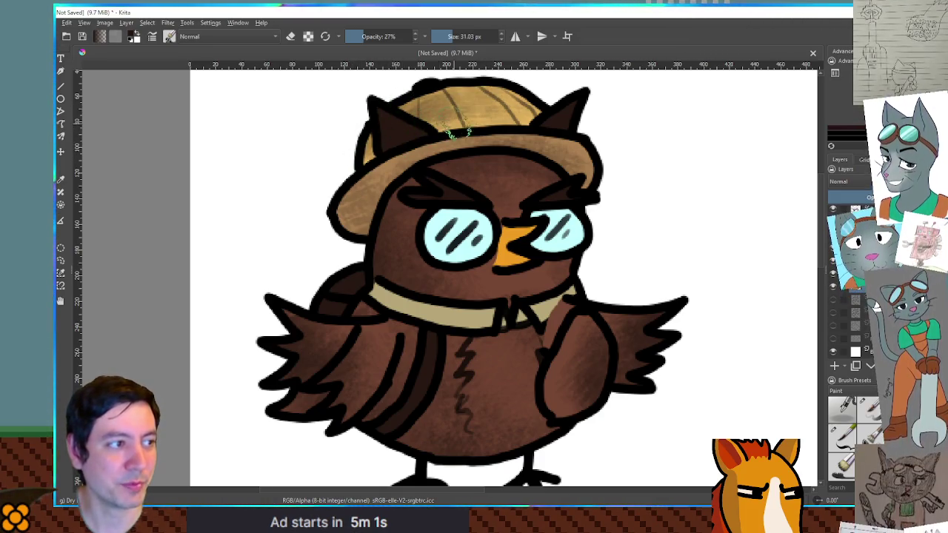
pyautogui.keyDown('ctrl'); pyautogui.click(453, 122); pyautogui.keyUp('ctrl')
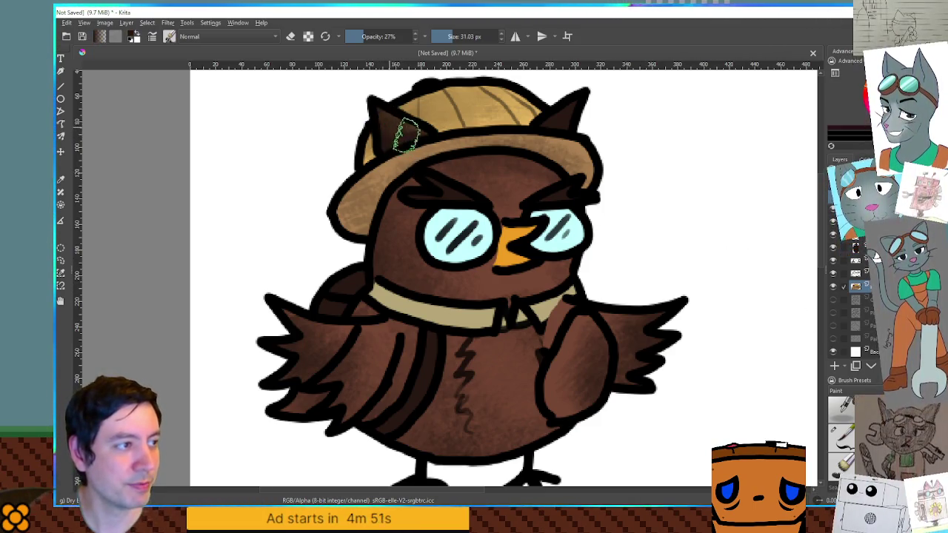
pyautogui.press('[')
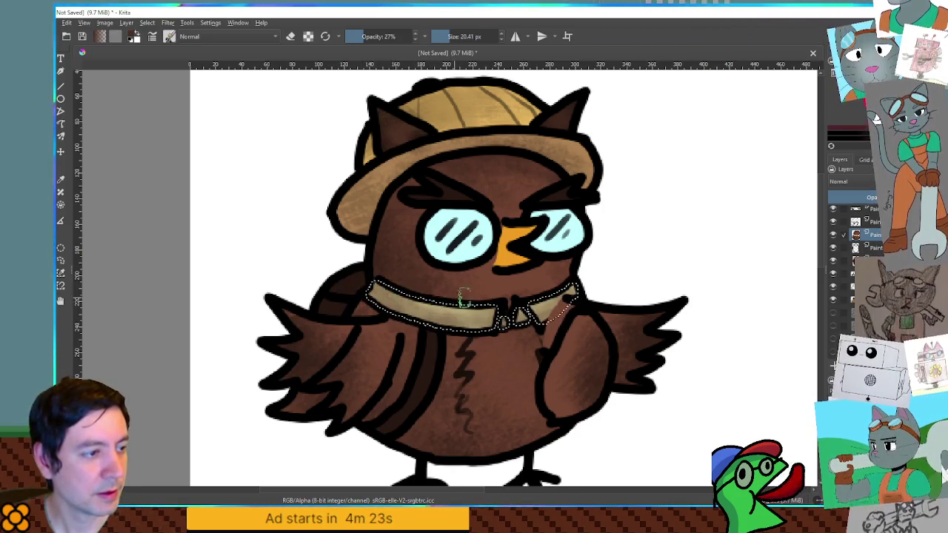
# Clear the collar selection and sample the collar's brown as the painting colour
pyautogui.hotkey('ctrl', 'shift', 'a')
pyautogui.scroll(-3, 570, 300)
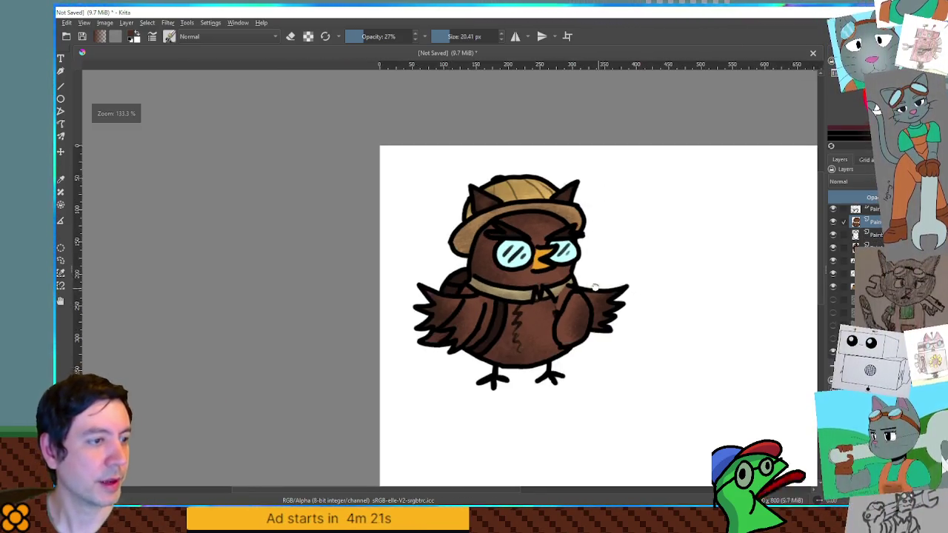
pyautogui.scroll(4, 574, 310)
pyautogui.keyDown('ctrl'); pyautogui.click(465, 274); pyautogui.keyUp('ctrl')
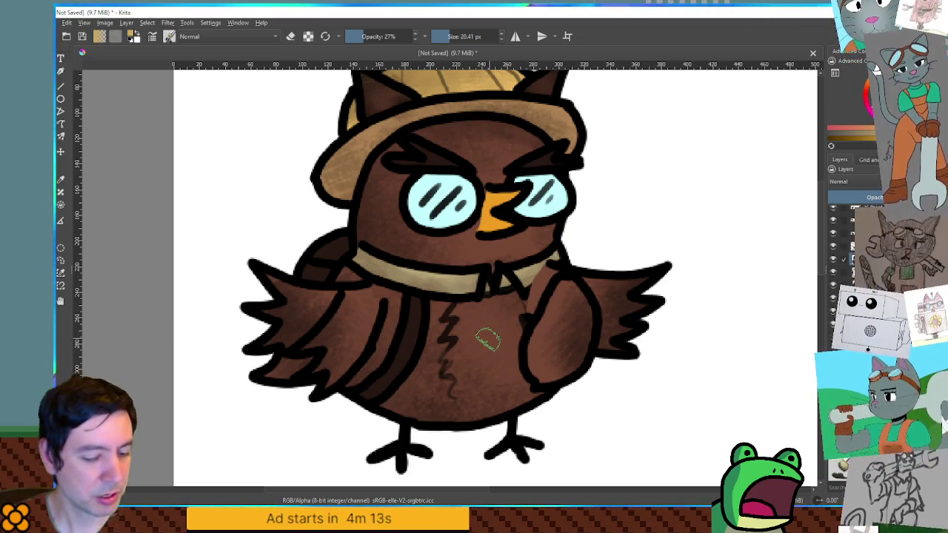
# Enlarge the brush to about 46 px, smooth the chest, and redraw the zigzag as a crisp dark line
pyautogui.moveTo(488, 340)
pyautogui.mouseDown()
pyautogui.moveTo(518, 329)
pyautogui.moveTo(481, 330)
pyautogui.moveTo(467, 348)
pyautogui.moveTo(467, 370)
pyautogui.moveTo(518, 359)
pyautogui.mouseUp()
pyautogui.moveTo(496, 325)
pyautogui.mouseDown()
pyautogui.moveTo(446, 333)
pyautogui.moveTo(481, 296)
pyautogui.moveTo(526, 323)
pyautogui.moveTo(466, 356)
pyautogui.moveTo(452, 385)
pyautogui.moveTo(495, 389)
pyautogui.moveTo(528, 326)
pyautogui.moveTo(470, 389)
pyautogui.moveTo(474, 403)
pyautogui.moveTo(525, 334)
pyautogui.moveTo(500, 275)
pyautogui.mouseUp()
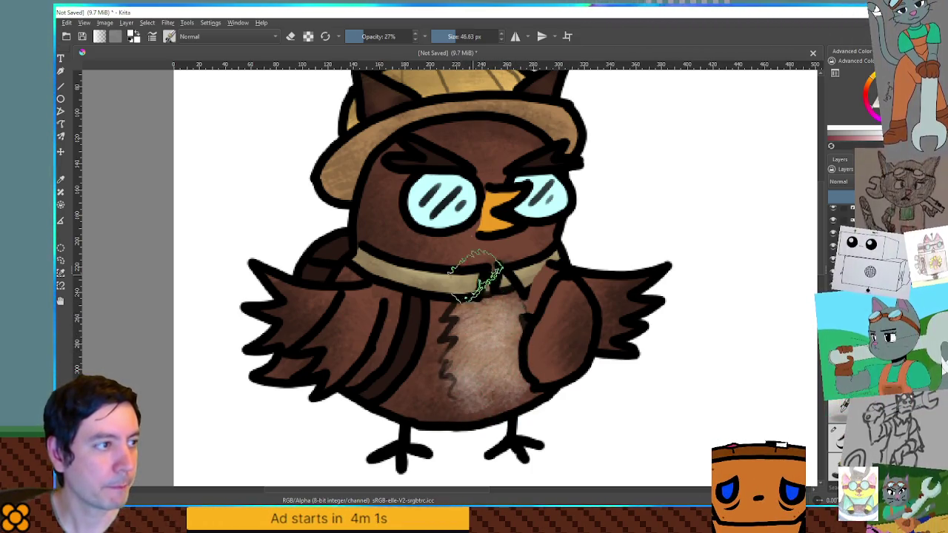
pyautogui.keyDown('ctrl'); pyautogui.click(444, 79); pyautogui.keyUp('ctrl')
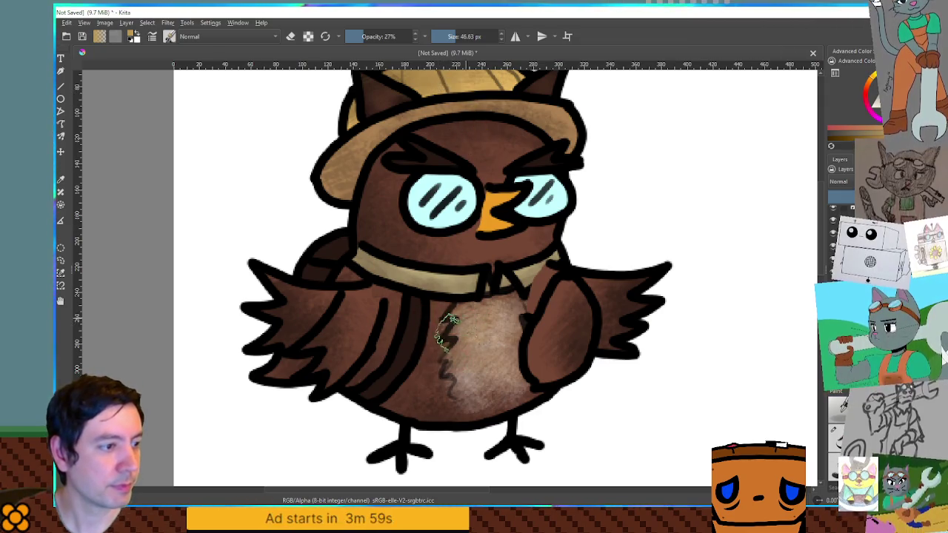
pyautogui.moveTo(447, 320); pyautogui.dragTo(447, 351)
pyautogui.moveTo(444, 392); pyautogui.dragTo(527, 396)
# Try tan over the zigzag, undo that stroke, and reset the view to 100% zoom
pyautogui.keyDown('ctrl'); pyautogui.click(430, 396); pyautogui.keyUp('ctrl')
pyautogui.moveTo(442, 400)
pyautogui.mouseDown()
pyautogui.moveTo(426, 341)
pyautogui.moveTo(453, 334)
pyautogui.mouseUp()
pyautogui.hotkey('ctrl', 'z')
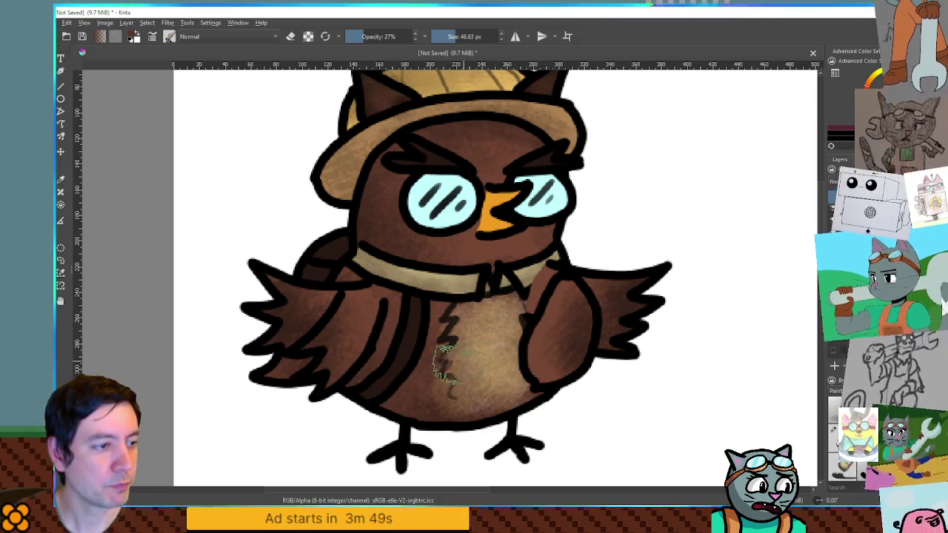
pyautogui.press('1')
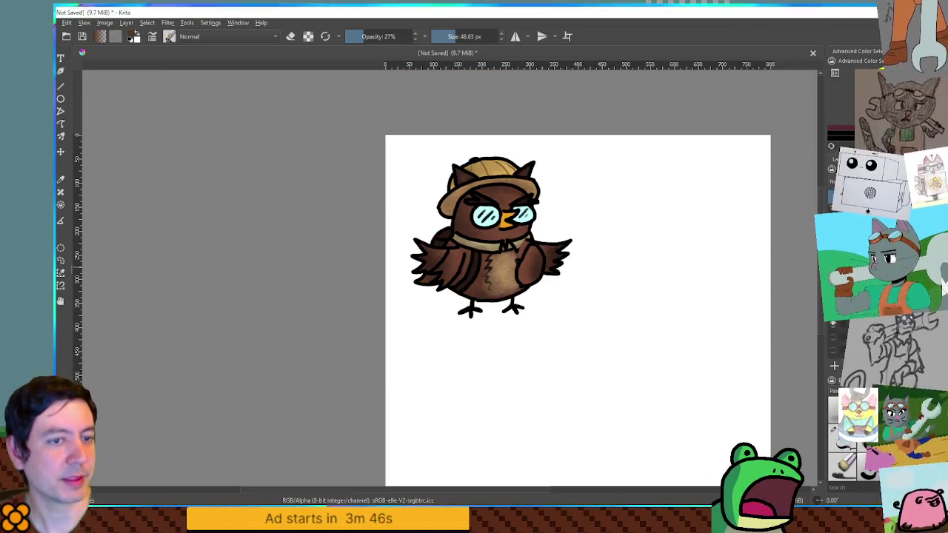
# Recentre on the owl, try moving the beak away from it, then undo the move
pyautogui.scroll(3, 518, 255)
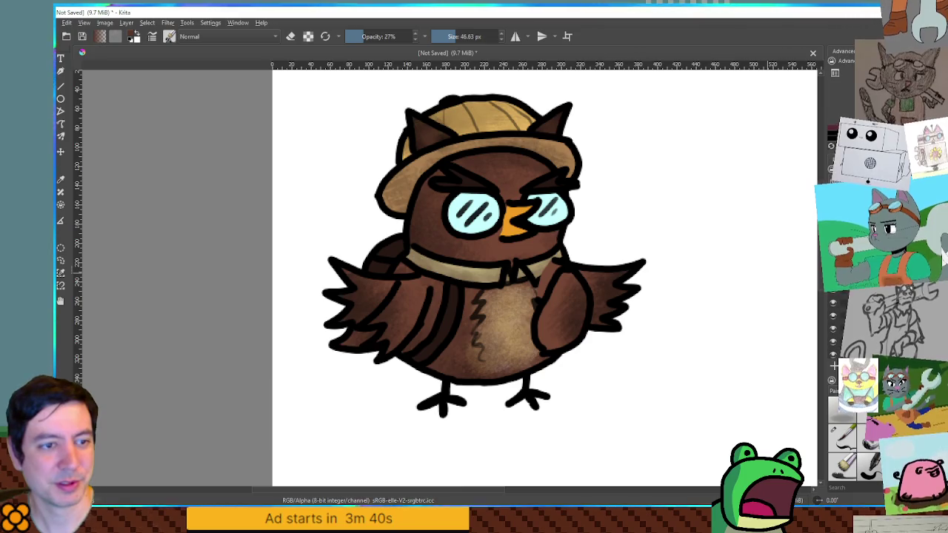
pyautogui.scroll(-3, 694, 234)
pyautogui.moveTo(692, 235)
pyautogui.mouseDown()
pyautogui.moveTo(608, 235)
pyautogui.moveTo(575, 218)
pyautogui.moveTo(592, 229)
pyautogui.mouseUp()
pyautogui.scroll(1, 614, 229)
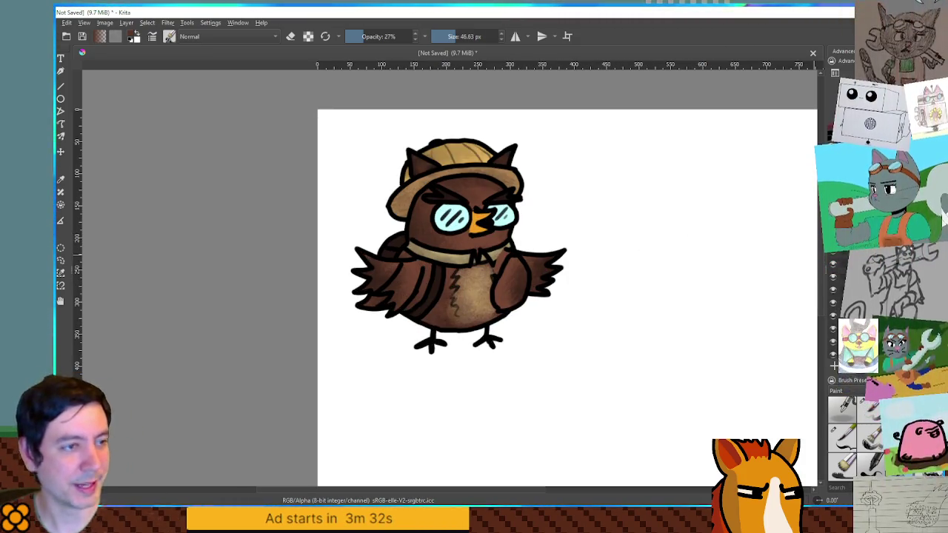
pyautogui.press('t')
pyautogui.moveTo(479, 222)
pyautogui.mouseDown()
pyautogui.moveTo(634, 197)
pyautogui.moveTo(690, 167)
pyautogui.mouseUp()
pyautogui.hotkey('ctrl', 'z')
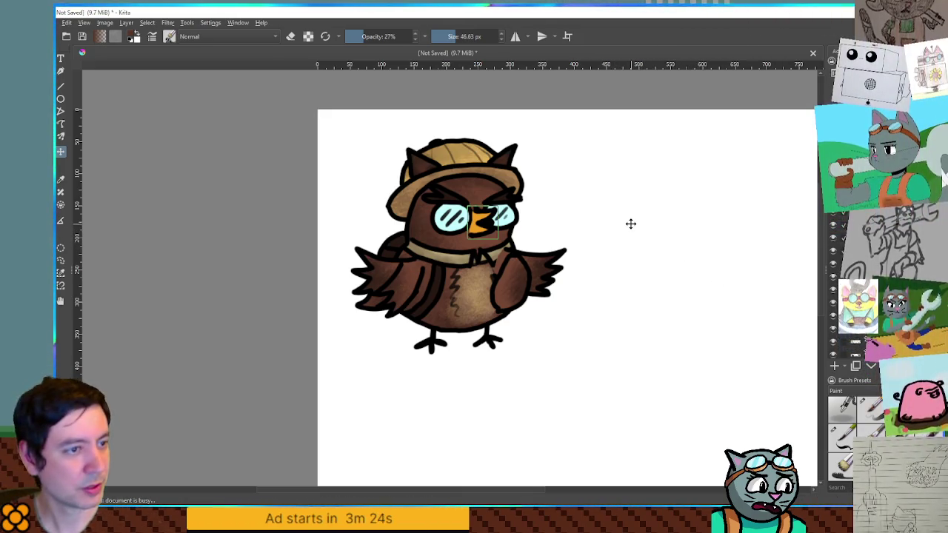
# Select a box around the whole owl and capture that area with a screenshot
pyautogui.hotkey('ctrl', 'r')
pyautogui.moveTo(339, 127)
pyautogui.mouseDown()
pyautogui.moveTo(578, 309)
pyautogui.moveTo(590, 386)
pyautogui.mouseUp()
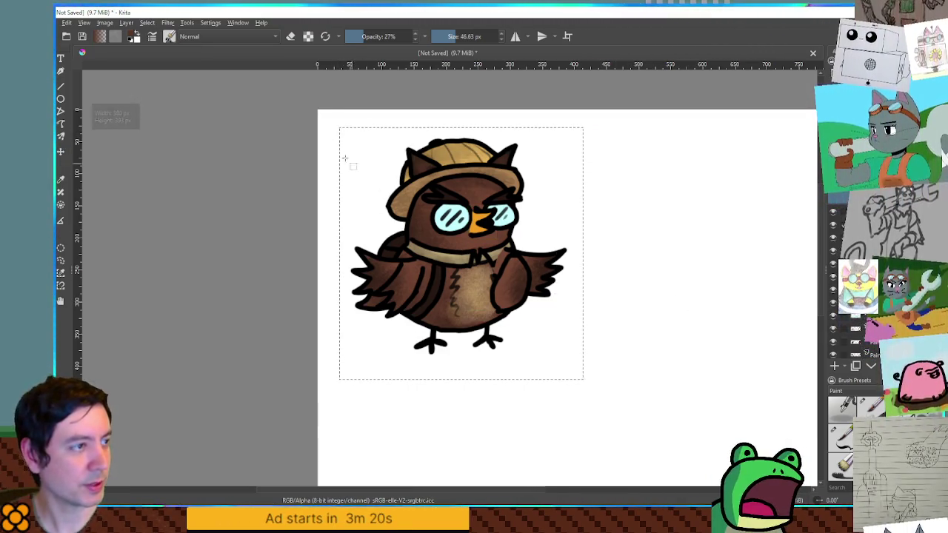
pyautogui.press('1')
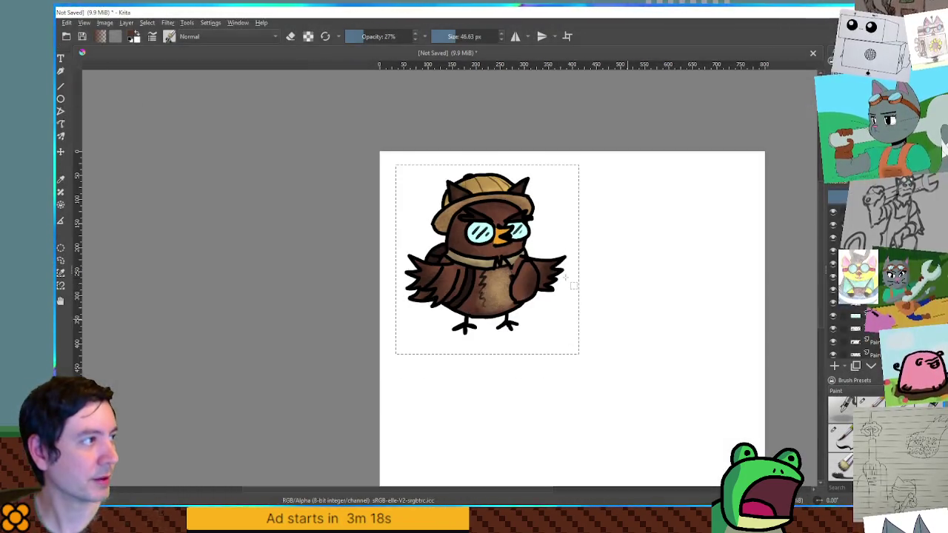
pyautogui.press('super+shift+s')
pyautogui.moveTo(400, 169)
pyautogui.mouseDown()
pyautogui.moveTo(537, 326)
pyautogui.moveTo(580, 349)
pyautogui.mouseUp()
# Paste the captured owl and move the copy to the top right of the page
pyautogui.hotkey('ctrl', 'v')
pyautogui.moveTo(561, 259)
pyautogui.mouseDown()
pyautogui.moveTo(580, 324)
pyautogui.moveTo(700, 232)
pyautogui.moveTo(705, 244)
pyautogui.mouseUp()
pyautogui.hotkey('ctrl', 'z')
pyautogui.hotkey('ctrl', 'shift', 'a')
pyautogui.moveTo(561, 390)
pyautogui.mouseDown()
pyautogui.moveTo(705, 282)
pyautogui.moveTo(680, 293)
pyautogui.moveTo(671, 286)
pyautogui.mouseUp()
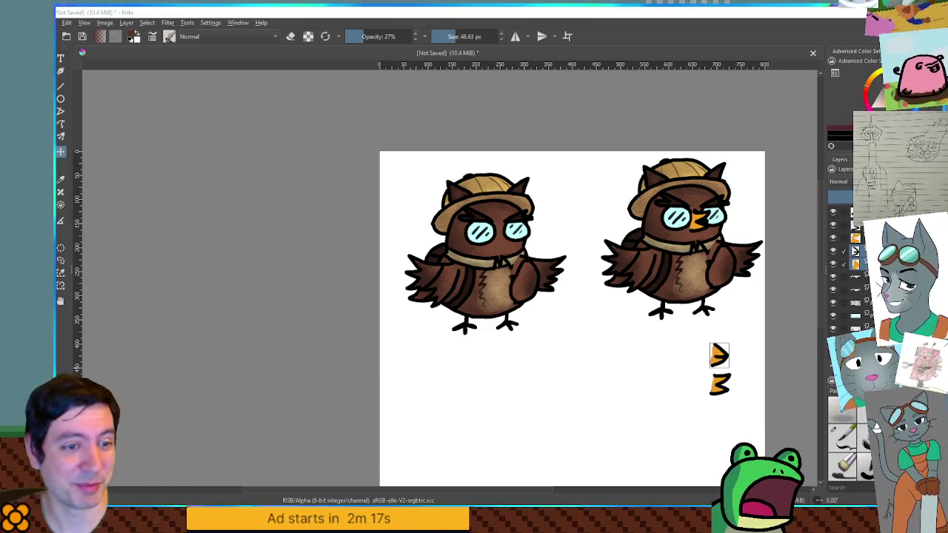
pyautogui.moveTo(483, 231)
pyautogui.mouseDown()
pyautogui.moveTo(603, 314)
pyautogui.moveTo(694, 412)
pyautogui.moveTo(568, 318)
pyautogui.moveTo(606, 277)
pyautogui.moveTo(669, 410)
pyautogui.moveTo(694, 436)
pyautogui.mouseUp()
# Make the top layer in the Layers docker the active one
pyautogui.click(852, 212)
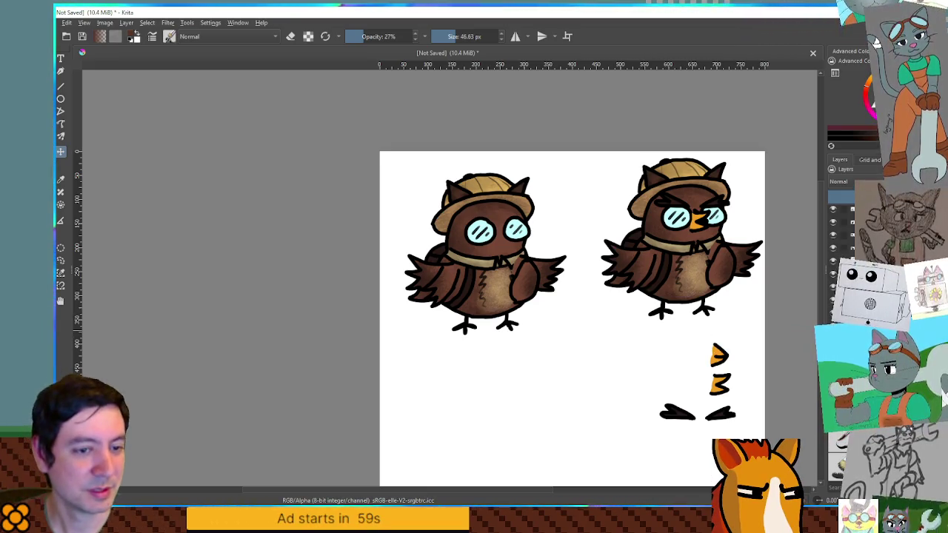
# Pull the hat off the working owl and clear it of the foot piece
pyautogui.moveTo(485, 212)
pyautogui.mouseDown()
pyautogui.moveTo(654, 375)
pyautogui.moveTo(643, 370)
pyautogui.moveTo(645, 405)
pyautogui.mouseUp()
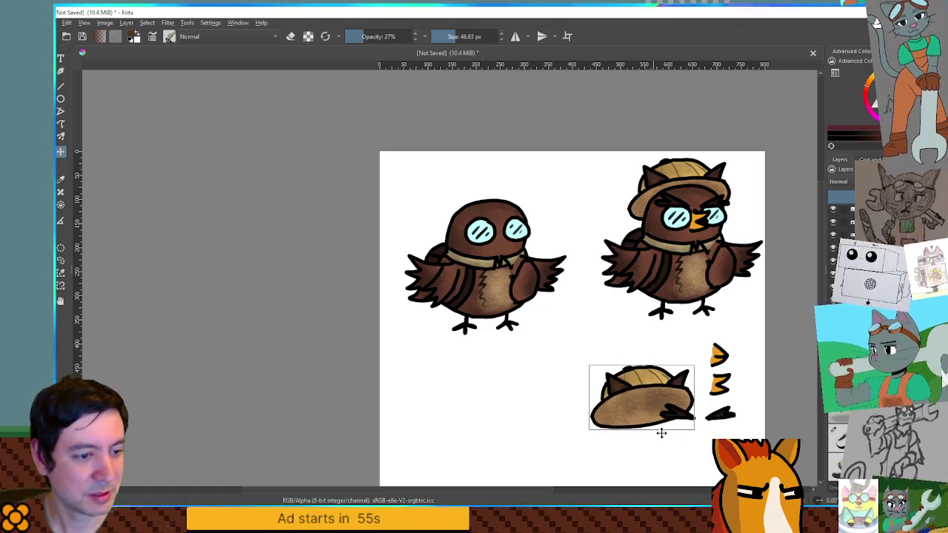
pyautogui.scroll(-3, 681, 324)
pyautogui.scroll(-1, 680, 324)
pyautogui.moveTo(622, 279); pyautogui.dragTo(682, 374)
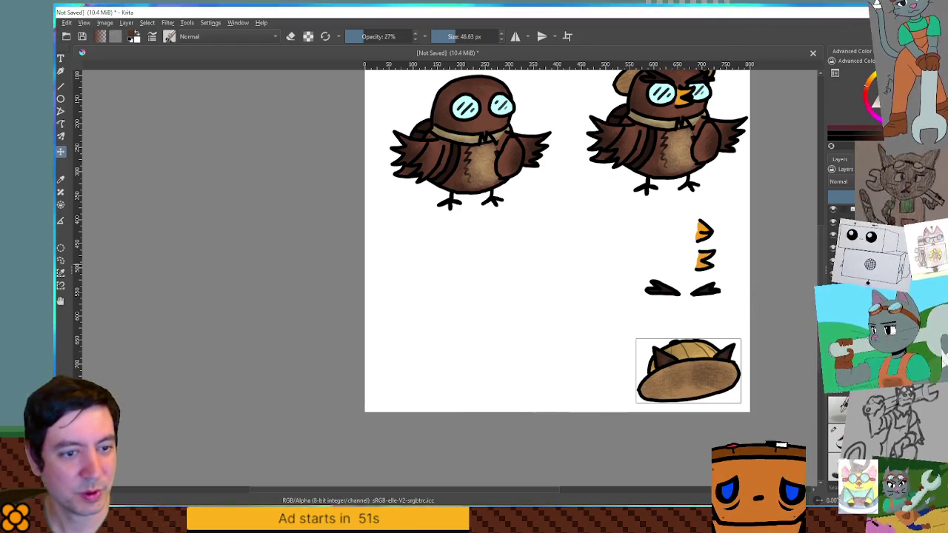
# Move the feet beside the beak pieces and the dark brown piece below the owl
pyautogui.moveTo(484, 195)
pyautogui.mouseDown()
pyautogui.moveTo(673, 236)
pyautogui.moveTo(651, 235)
pyautogui.mouseUp()
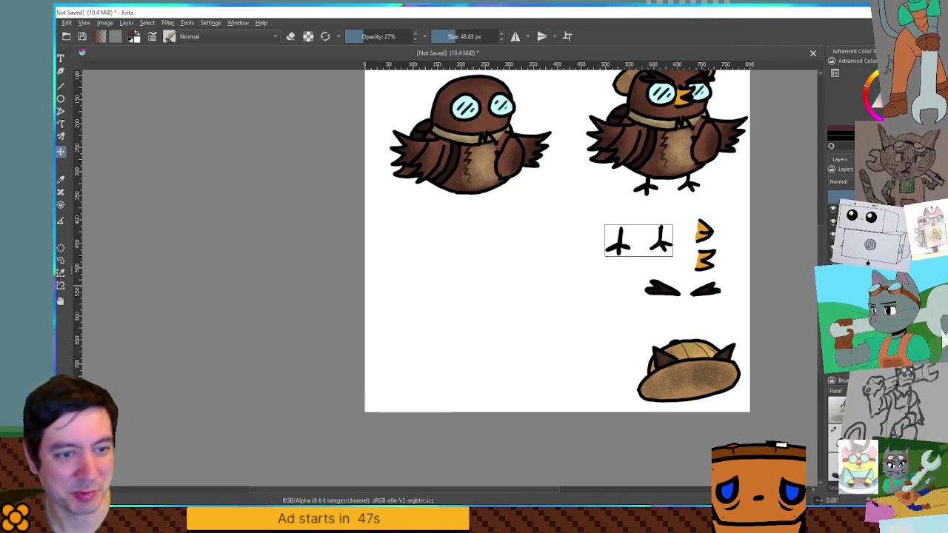
pyautogui.moveTo(450, 145)
pyautogui.mouseDown()
pyautogui.moveTo(471, 229)
pyautogui.moveTo(595, 343)
pyautogui.moveTo(623, 354)
pyautogui.mouseUp()
pyautogui.click(453, 163)
pyautogui.moveTo(537, 280)
pyautogui.mouseDown()
pyautogui.moveTo(498, 219)
pyautogui.moveTo(510, 289)
pyautogui.moveTo(496, 207)
pyautogui.mouseUp()
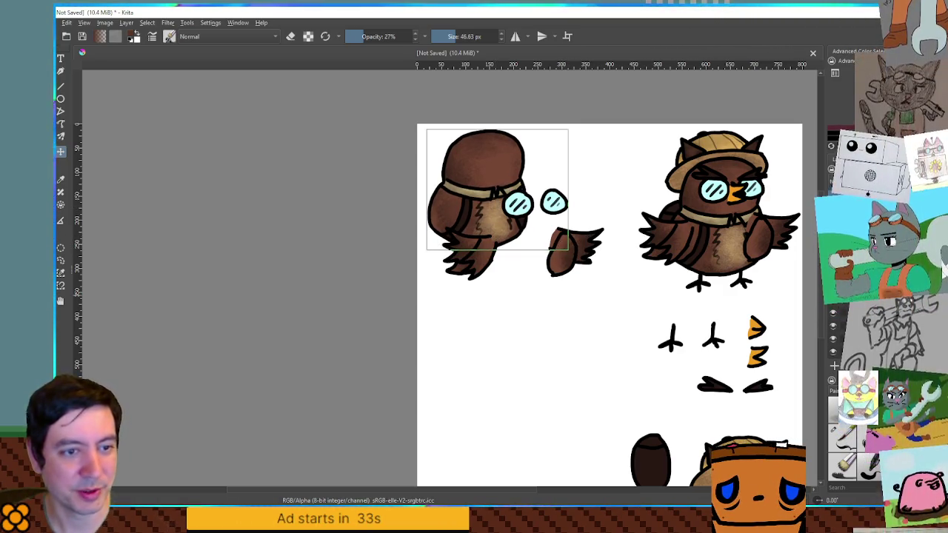
# Move the lower wing pieces down below the body into a second row
pyautogui.moveTo(479, 240); pyautogui.dragTo(475, 290)
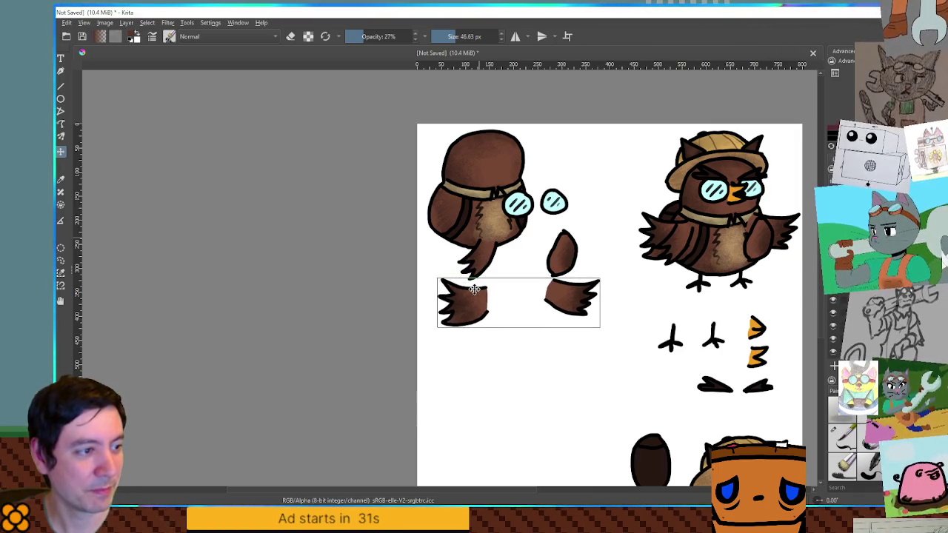
pyautogui.hotkey('ctrl', 'z')
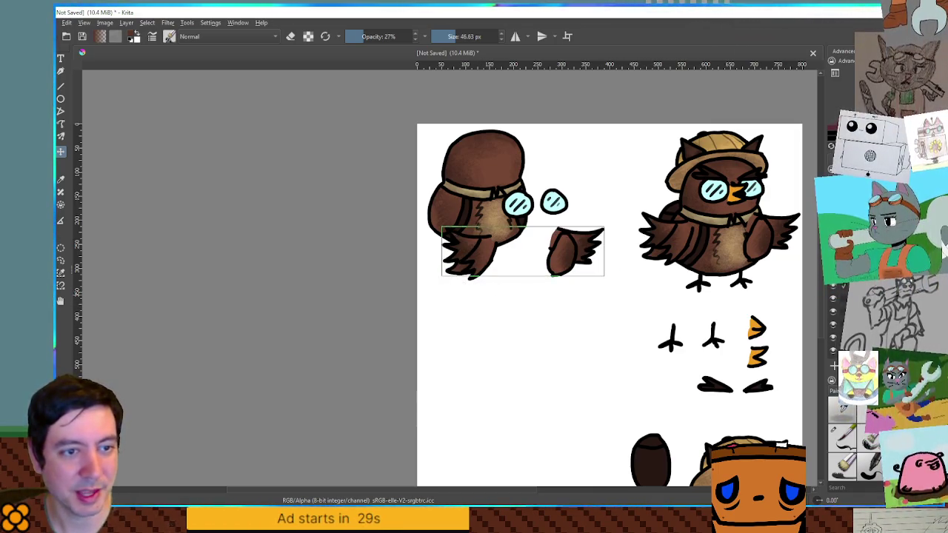
pyautogui.moveTo(501, 268)
pyautogui.mouseDown()
pyautogui.moveTo(494, 297)
pyautogui.moveTo(518, 296)
pyautogui.mouseUp()
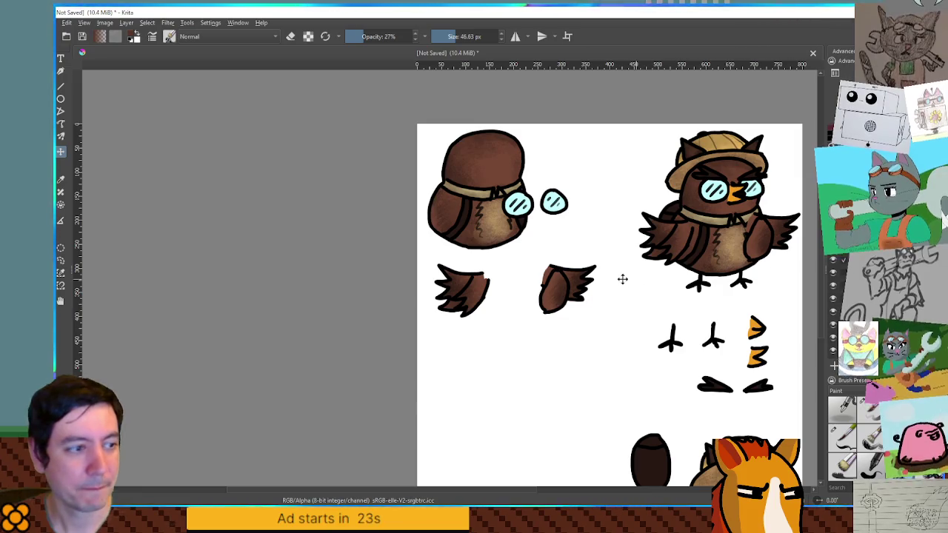
pyautogui.press('Down')
pyautogui.press('Down')
pyautogui.press('Down')
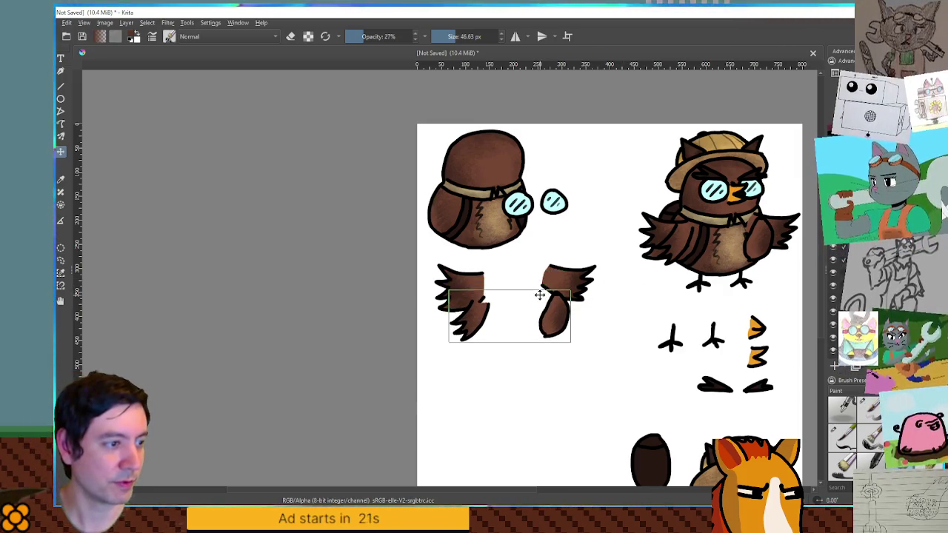
pyautogui.press('Down')
pyautogui.press('Down')
pyautogui.press('Down')
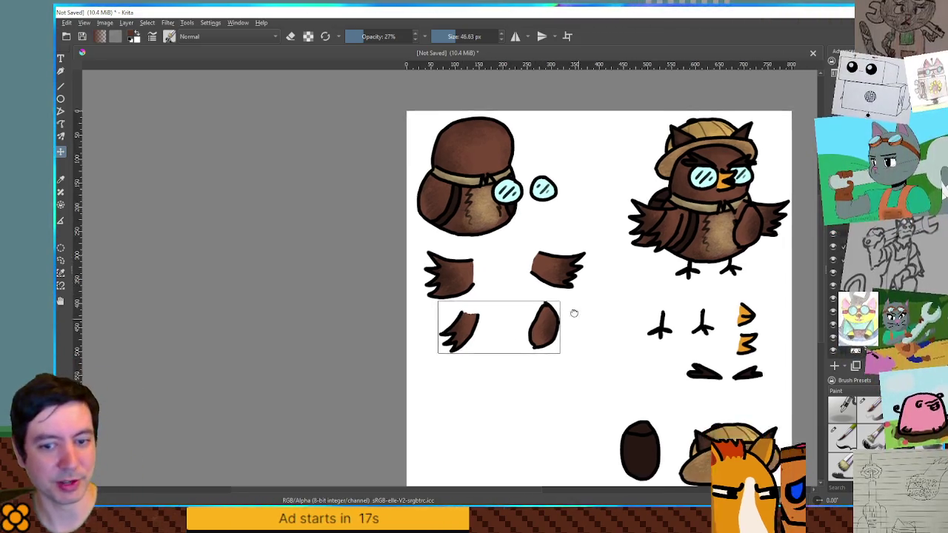
pyautogui.hotkey('ctrl', 'shift', 'a')
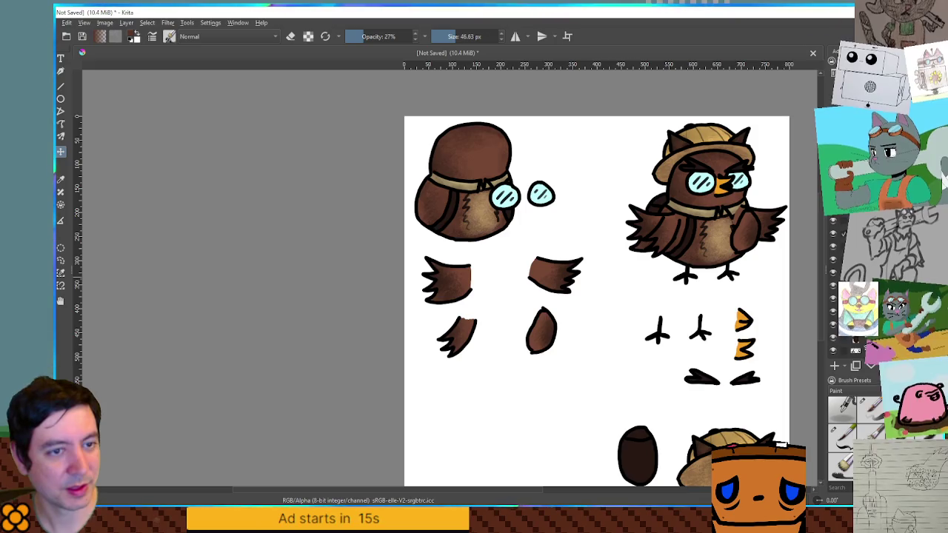
# Move the goggles up to the top of the sheet, undoing a stray eyebrow move
pyautogui.moveTo(554, 207); pyautogui.dragTo(611, 157)
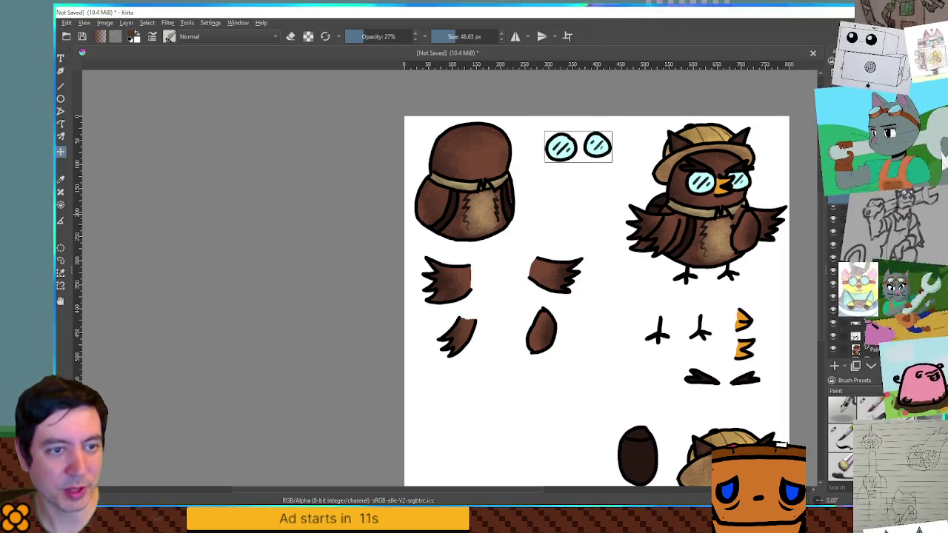
pyautogui.moveTo(694, 293); pyautogui.dragTo(690, 283)
pyautogui.hotkey('ctrl', 'z')
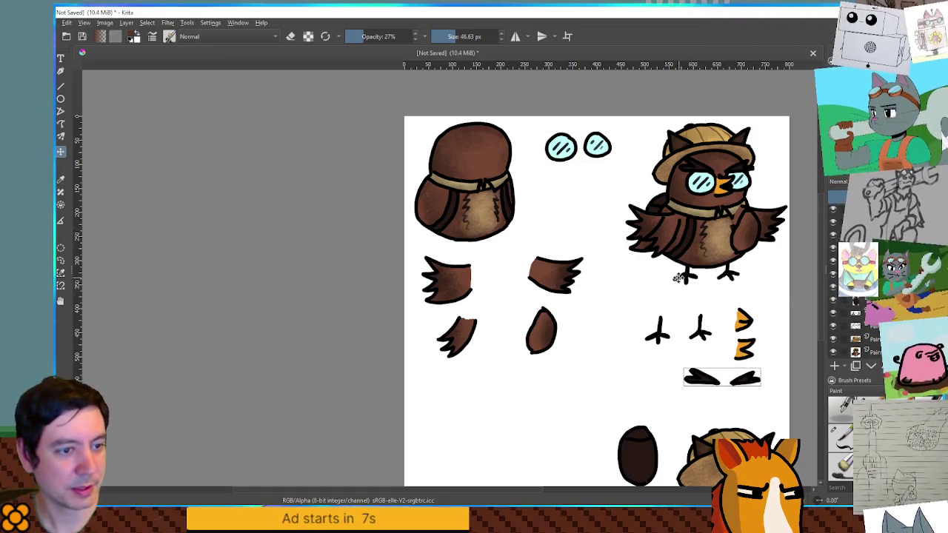
pyautogui.scroll(-1, 732, 288)
pyautogui.scroll(1, 730, 289)
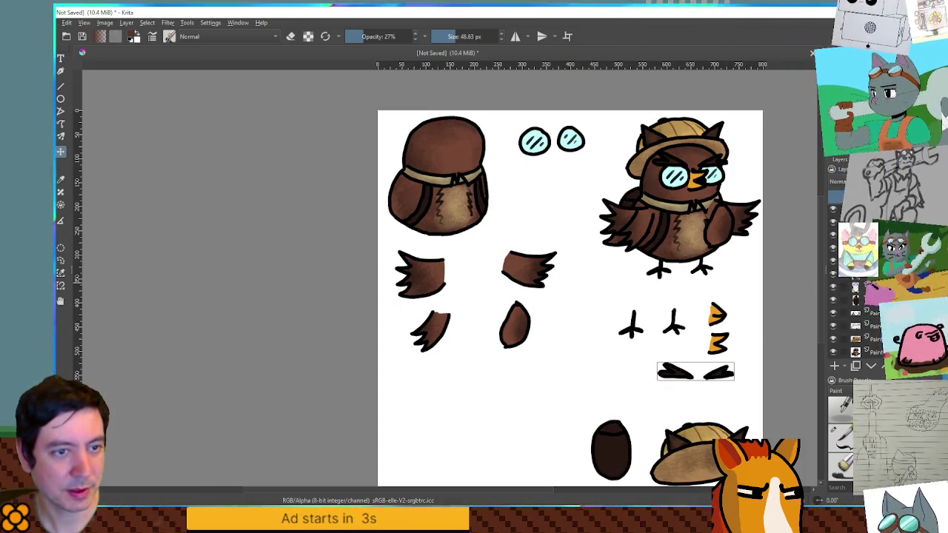
# Move the beak pieces beside the wings and the eyebrows under the goggles
pyautogui.moveTo(725, 330)
pyautogui.mouseDown()
pyautogui.moveTo(547, 194)
pyautogui.moveTo(564, 199)
pyautogui.moveTo(536, 195)
pyautogui.moveTo(600, 297)
pyautogui.mouseUp()
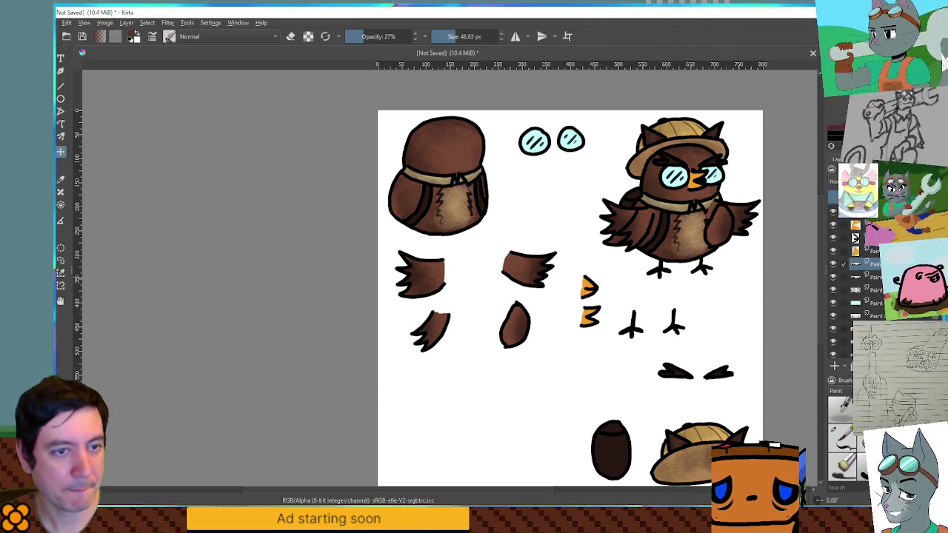
pyautogui.moveTo(691, 360); pyautogui.dragTo(544, 174)
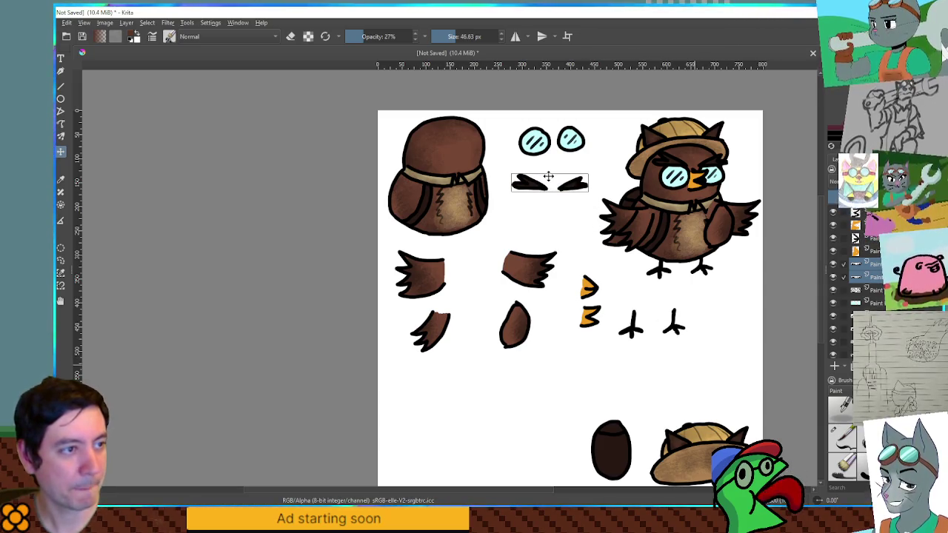
pyautogui.scroll(-3, 662, 313)
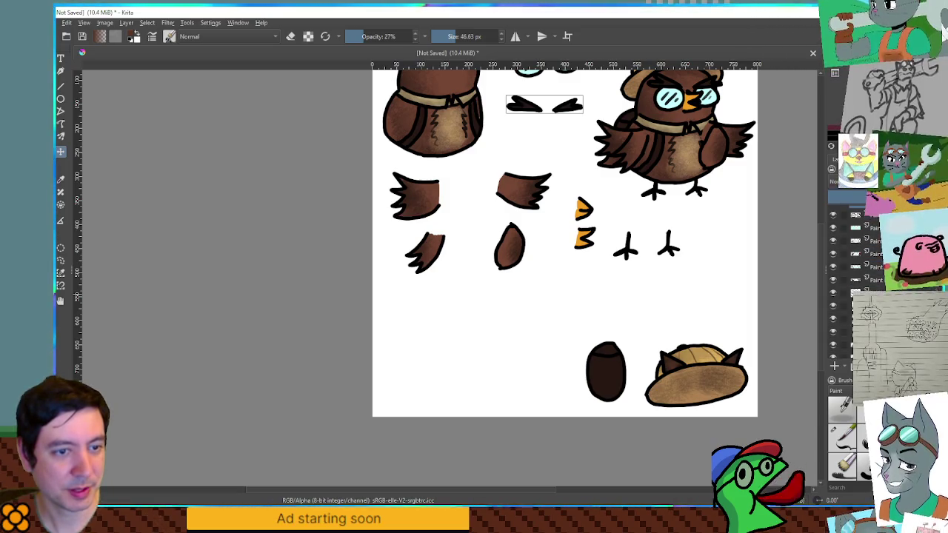
# Place the dark brown oval at lower left with the hat beside it
pyautogui.moveTo(637, 384)
pyautogui.mouseDown()
pyautogui.moveTo(433, 334)
pyautogui.moveTo(444, 337)
pyautogui.mouseUp()
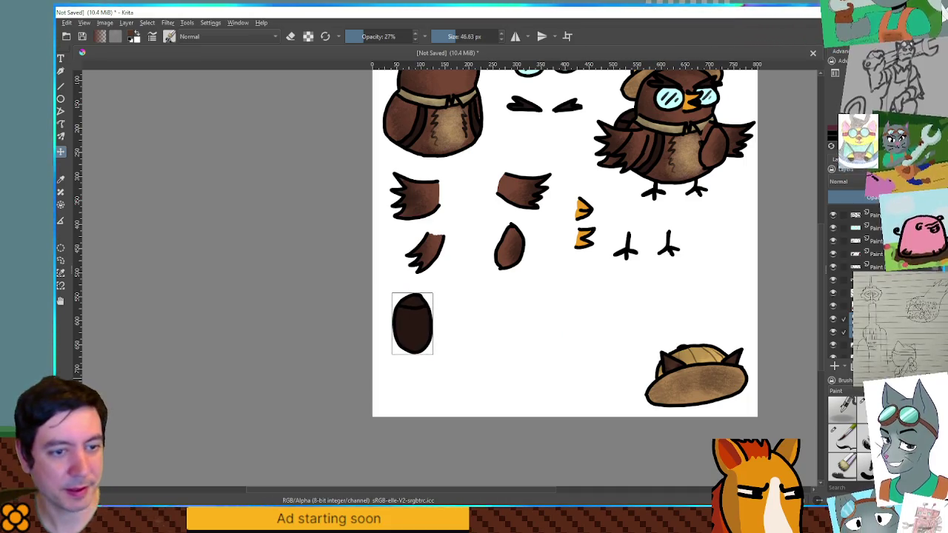
pyautogui.moveTo(687, 390)
pyautogui.mouseDown()
pyautogui.moveTo(535, 314)
pyautogui.moveTo(505, 336)
pyautogui.mouseUp()
pyautogui.moveTo(620, 289)
pyautogui.mouseDown()
pyautogui.moveTo(702, 324)
pyautogui.moveTo(612, 334)
pyautogui.mouseUp()
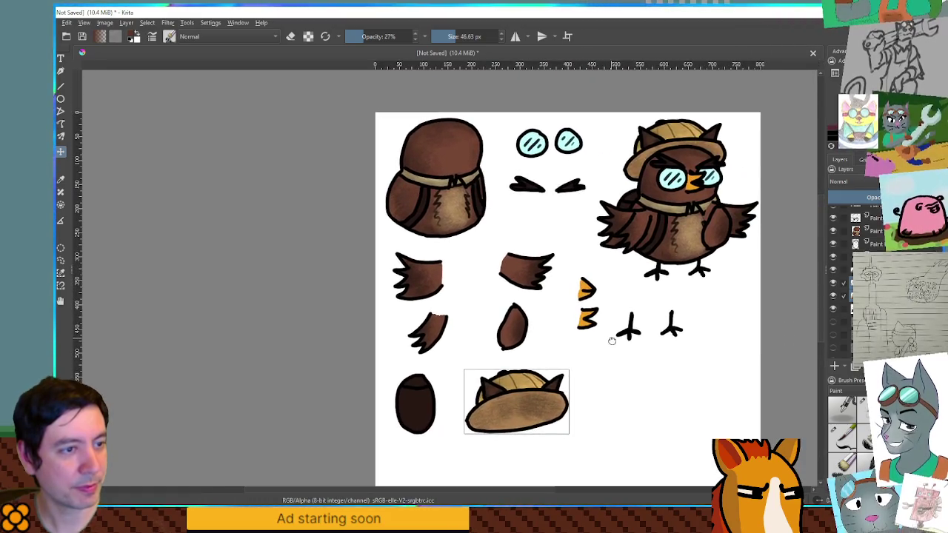
pyautogui.scroll(-1, 688, 311)
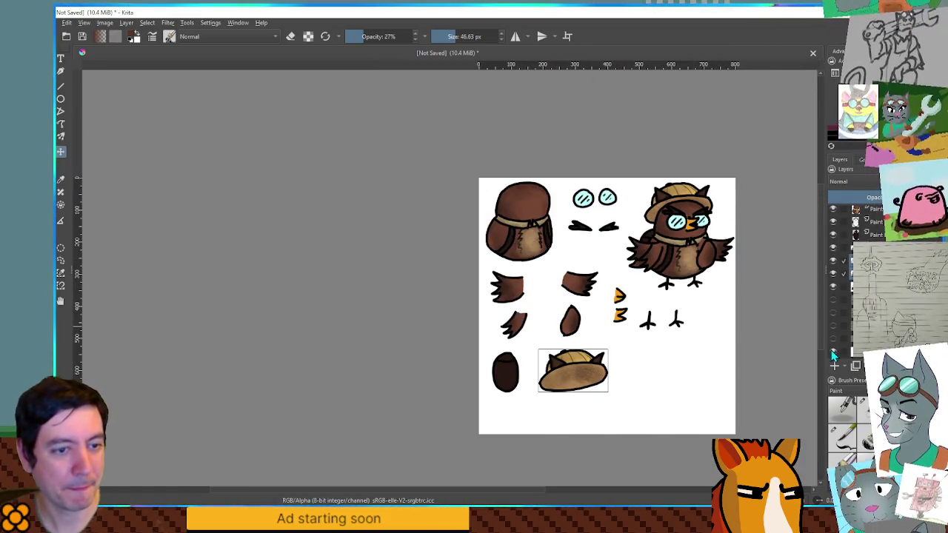
# Hide the white background, move the full owl bottom-right and the beak beside the goggles
pyautogui.click(834, 352)
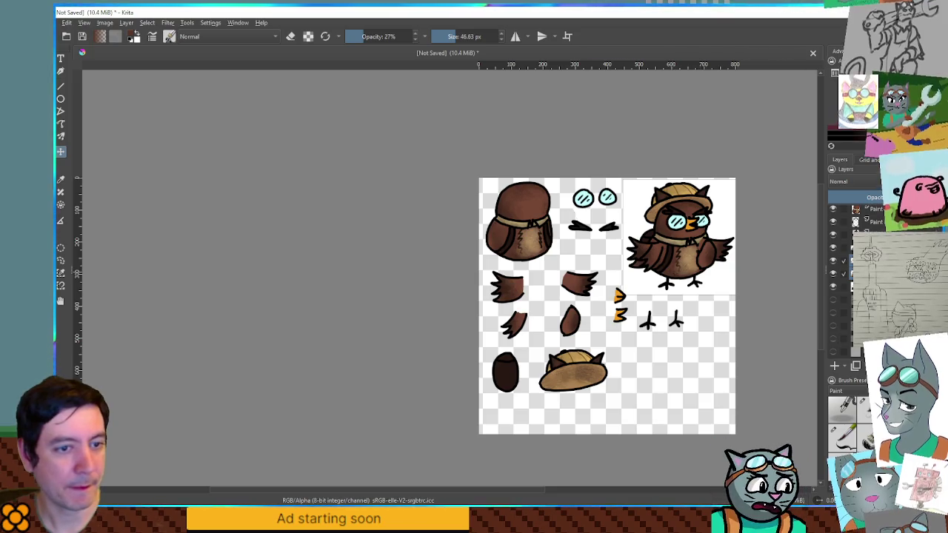
pyautogui.moveTo(717, 219); pyautogui.dragTo(711, 364)
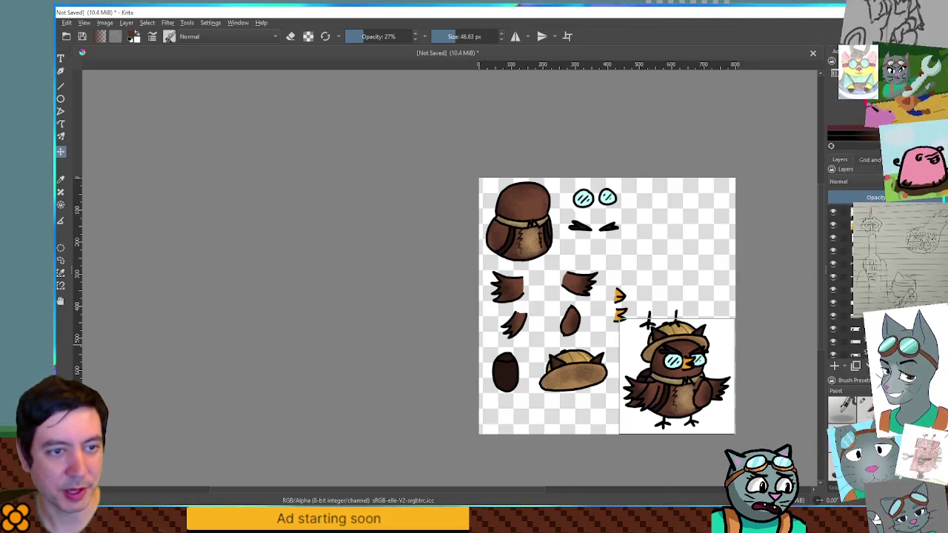
pyautogui.moveTo(644, 319); pyautogui.dragTo(659, 222)
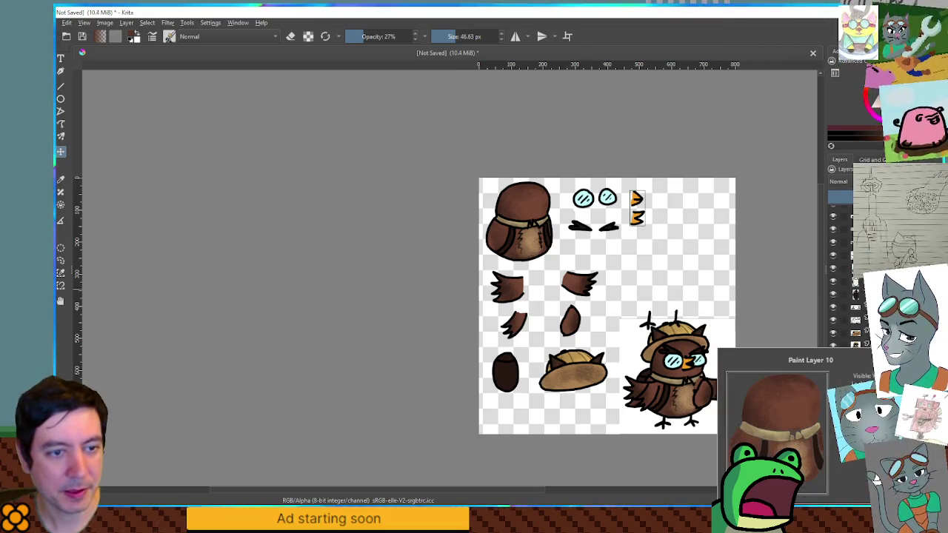
pyautogui.click(855, 344)
pyautogui.hotkey('alt', 'Tab')
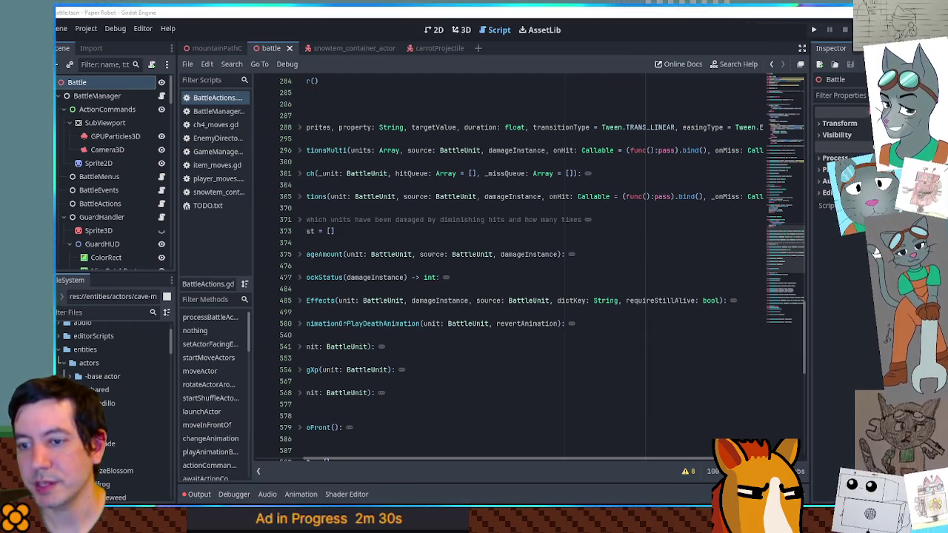
# Move the Krita window aside to reveal Godot's FileSystem dock
pyautogui.hotkey('alt', 'Tab')
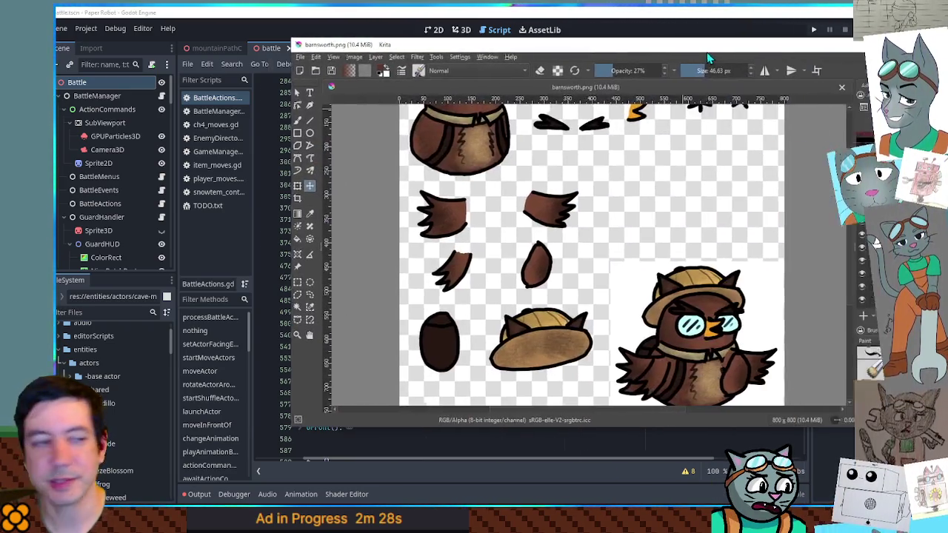
pyautogui.scroll(3, 717, 311)
pyautogui.scroll(2, 572, 289)
pyautogui.scroll(-2, 576, 287)
pyautogui.scroll(2, 576, 287)
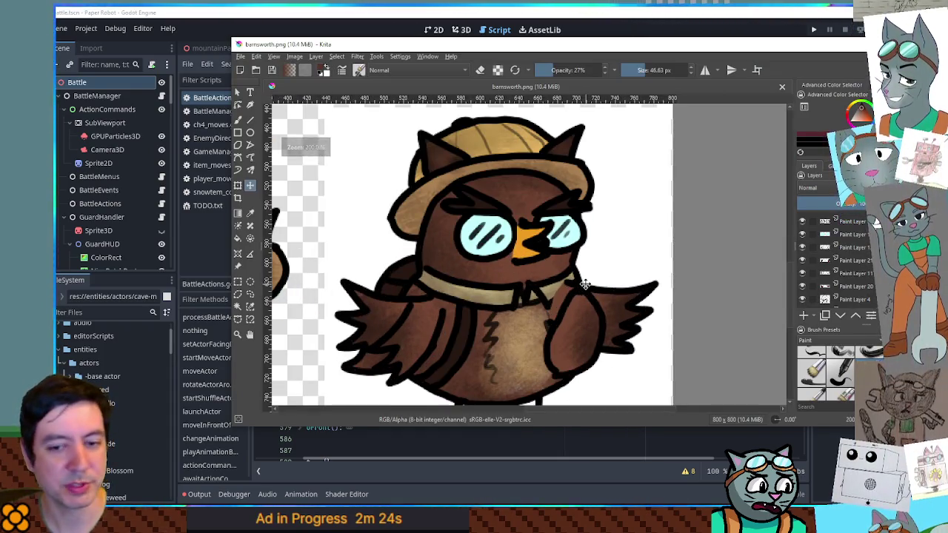
pyautogui.scroll(-2, 590, 282)
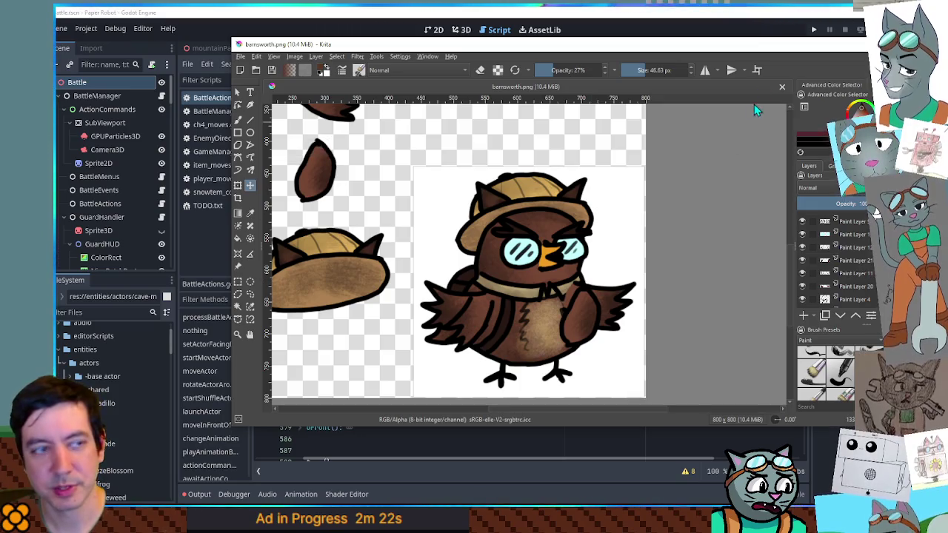
pyautogui.moveTo(743, 53); pyautogui.dragTo(947, 89)
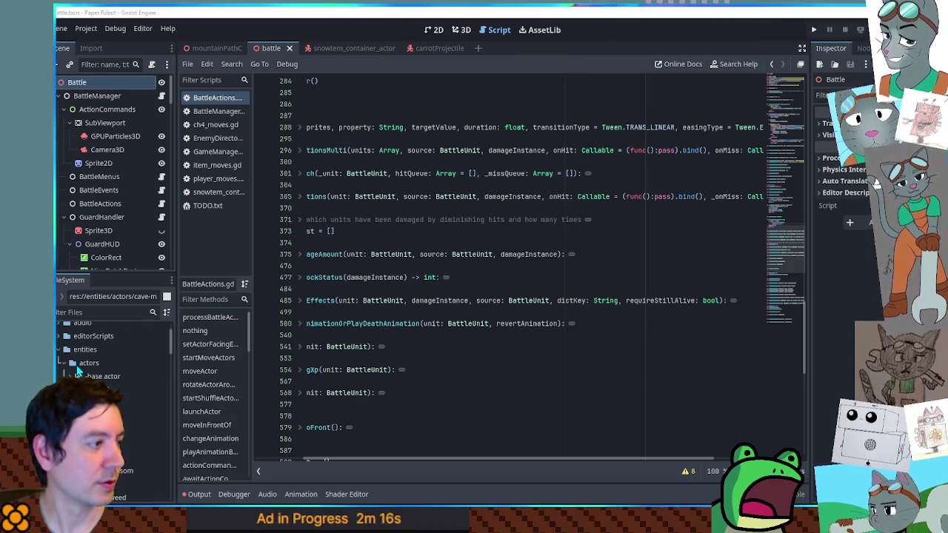
# Create a new folder inside the actors folder in the FileSystem dock
pyautogui.rightClick(82, 365)
pyautogui.moveTo(136, 304)
pyautogui.click(235, 304)
pyautogui.write('enemies')
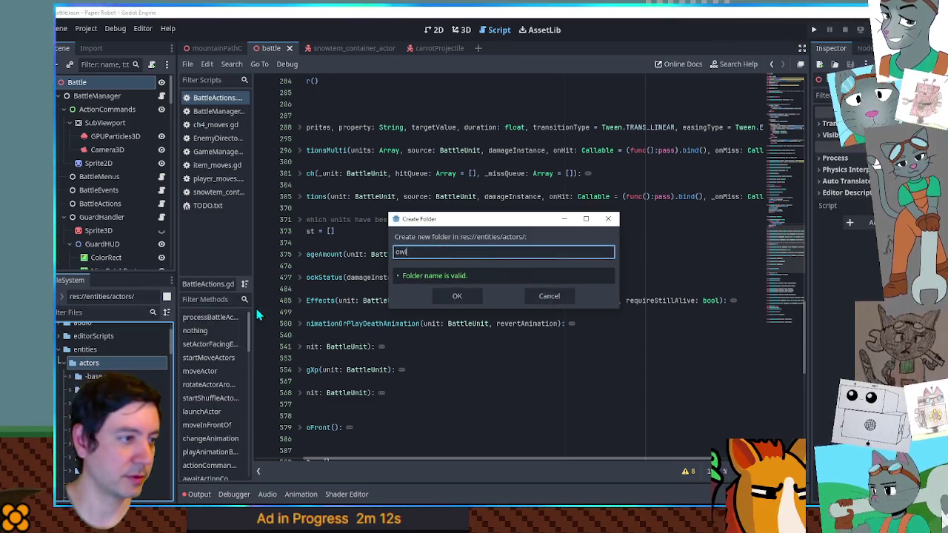
pyautogui.press('Return')
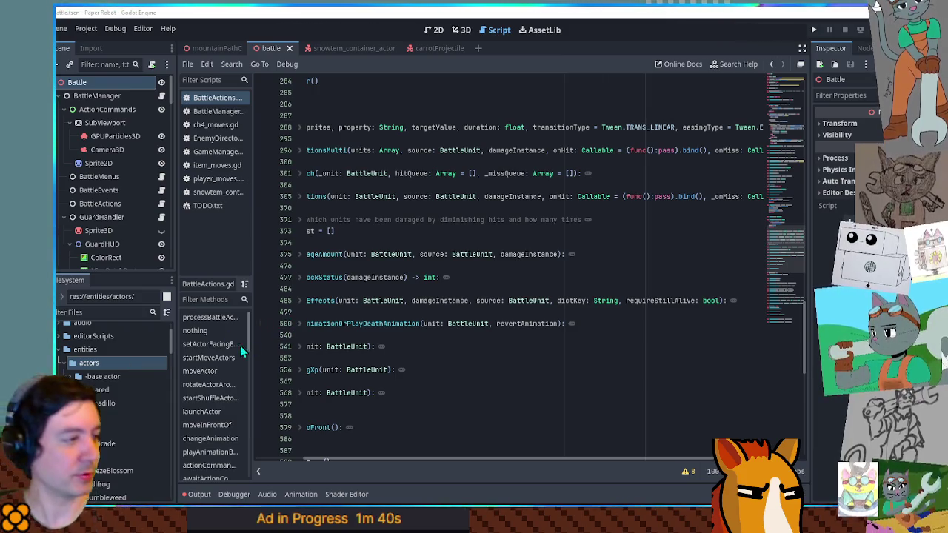
pyautogui.scroll(-5, 128, 358)
# Duplicate bird_actor.tscn from the bird folder as owl_actor.tscn
pyautogui.scroll(-3, 119, 356)
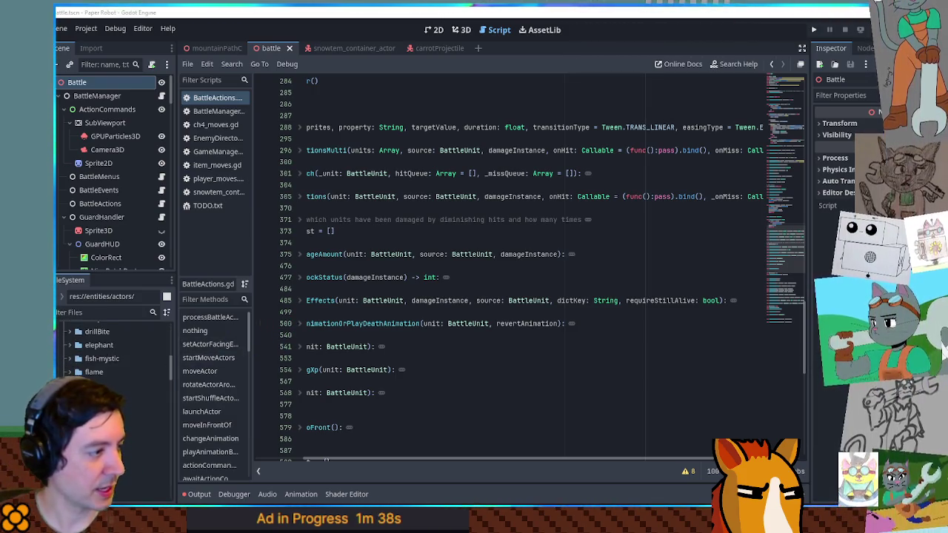
pyautogui.click(133, 467)
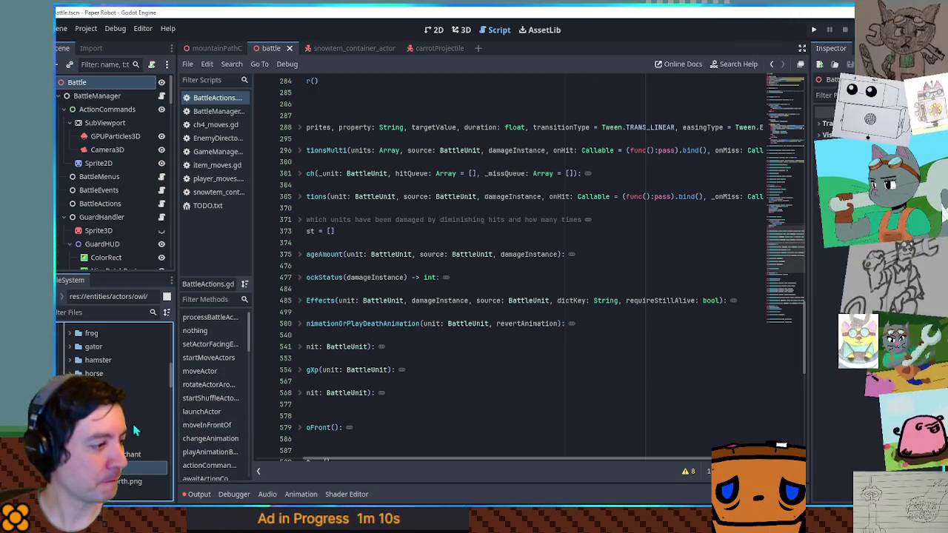
pyautogui.scroll(-4, 126, 406)
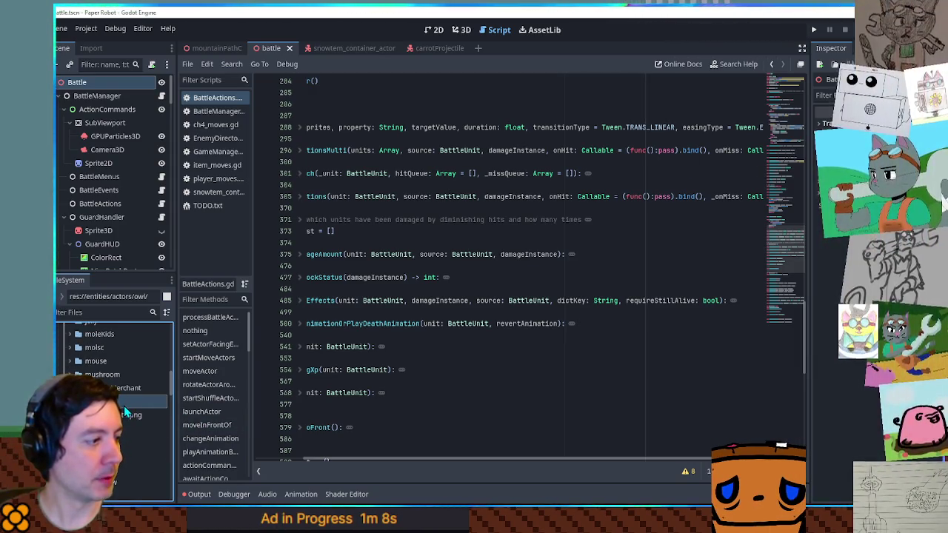
pyautogui.scroll(2, 124, 406)
pyautogui.scroll(5, 111, 407)
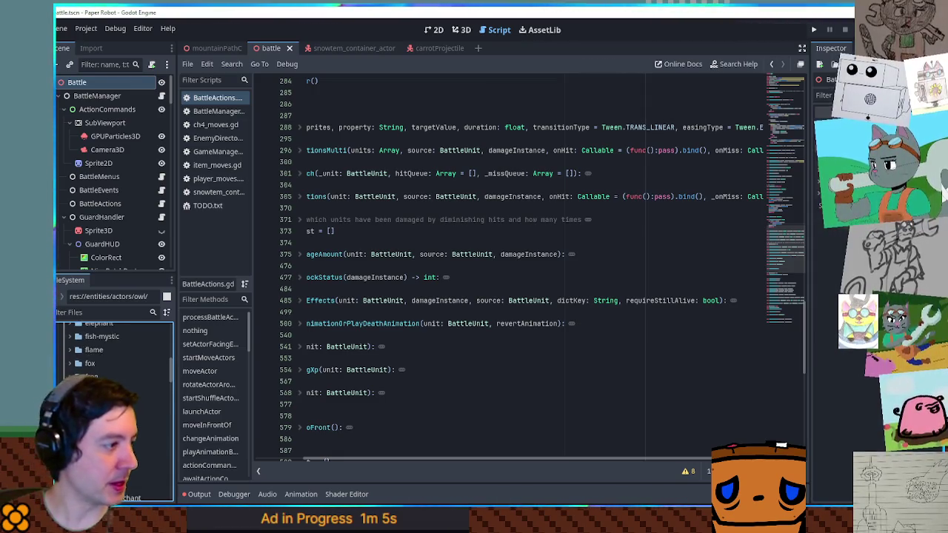
pyautogui.click(68, 348)
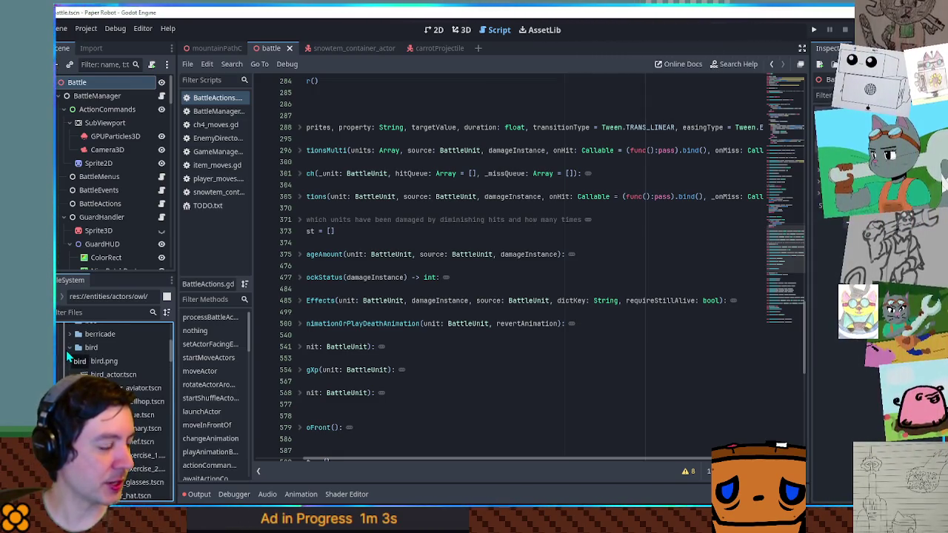
pyautogui.click(115, 376)
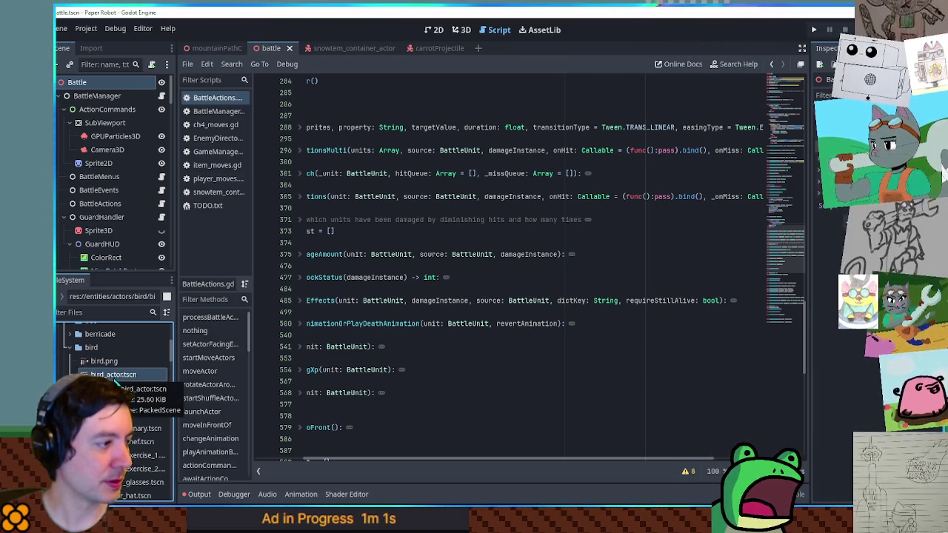
pyautogui.hotkey('ctrl', 'd')
pyautogui.write('owl_ac')
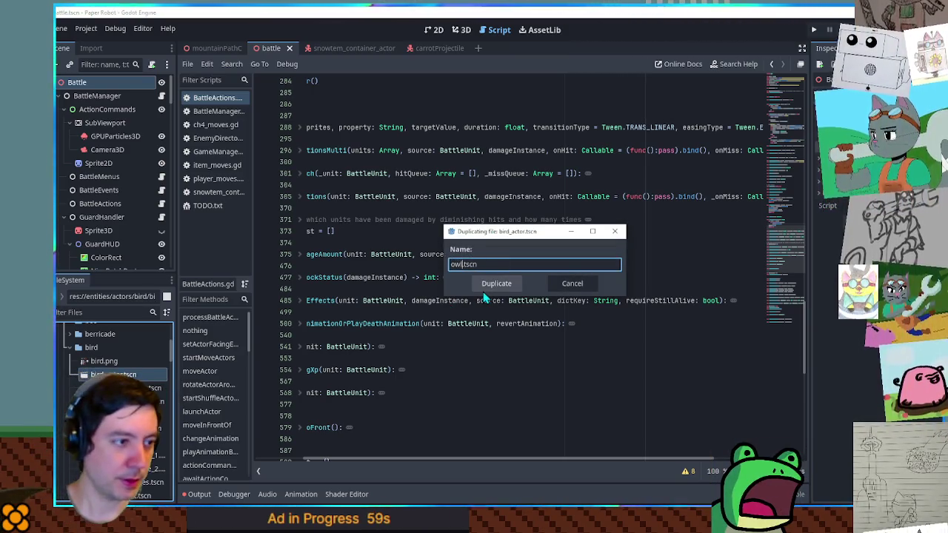
pyautogui.write('tor')
pyautogui.click(492, 284)
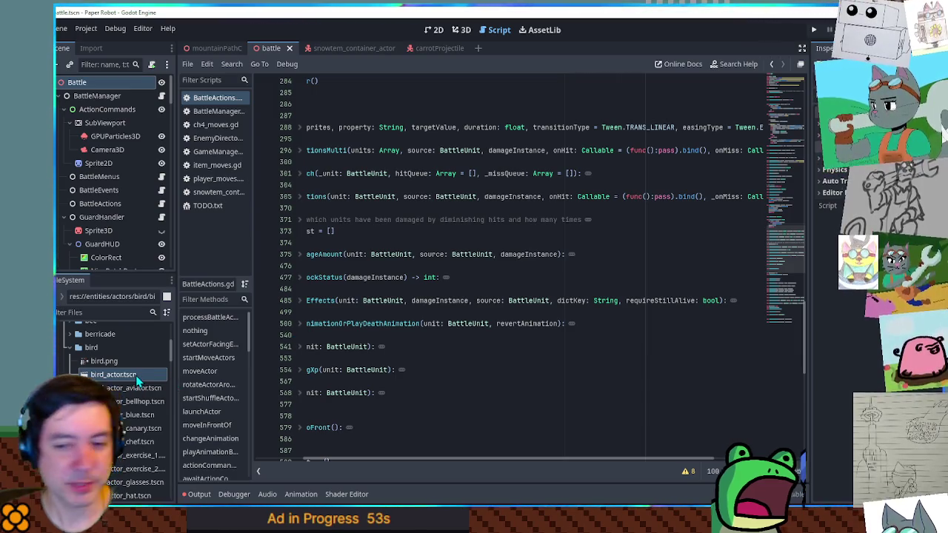
# Move owl_actor.tscn into the owl folder
pyautogui.scroll(-3, 137, 377)
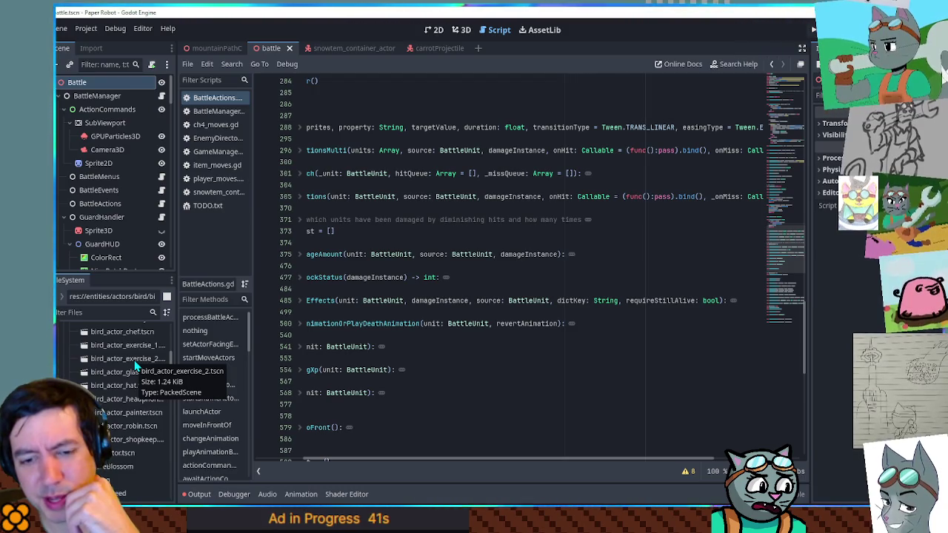
pyautogui.scroll(-2, 135, 364)
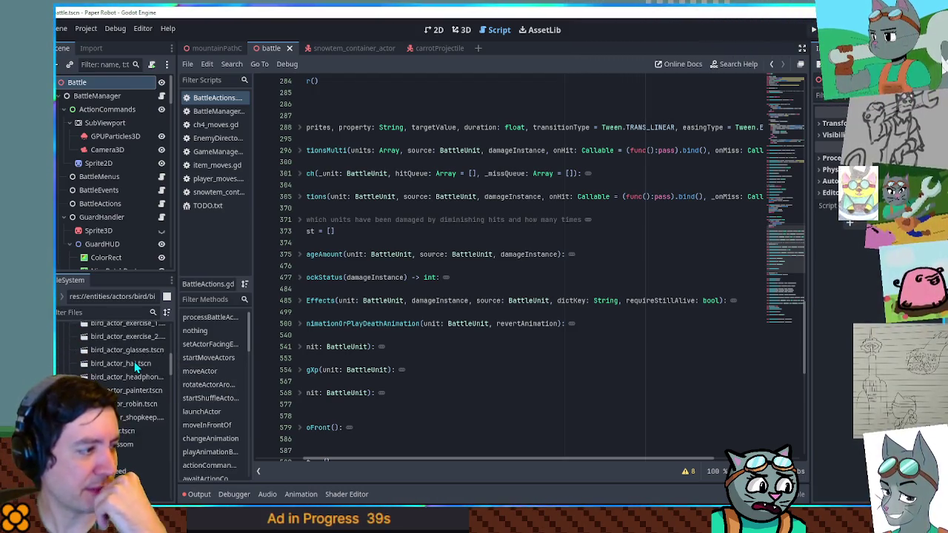
pyautogui.scroll(-3, 124, 412)
pyautogui.scroll(-5, 120, 372)
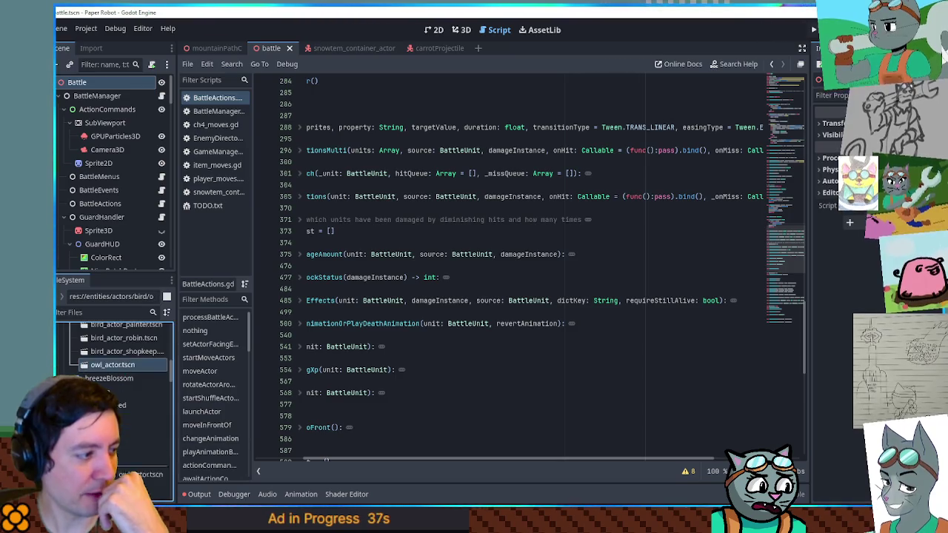
pyautogui.scroll(-5, 119, 374)
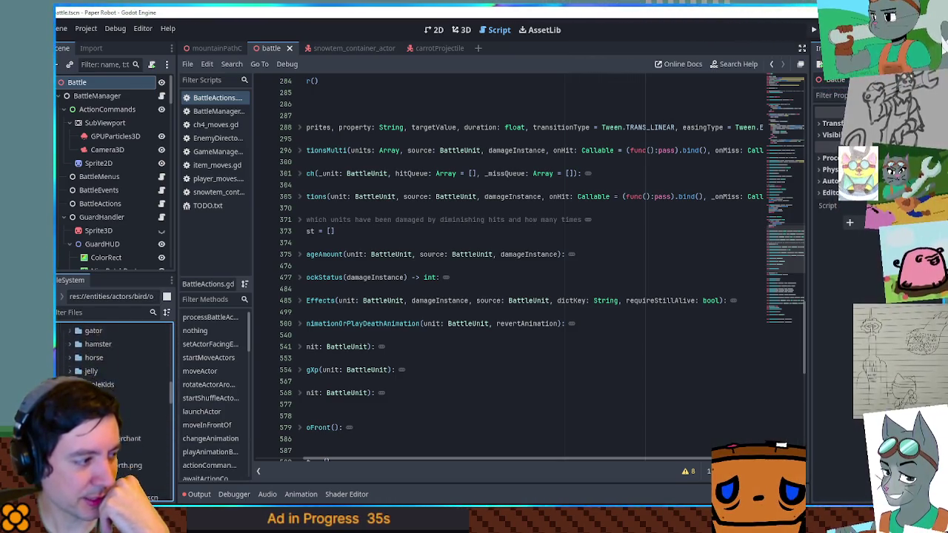
pyautogui.moveTo(111, 420); pyautogui.dragTo(100, 419)
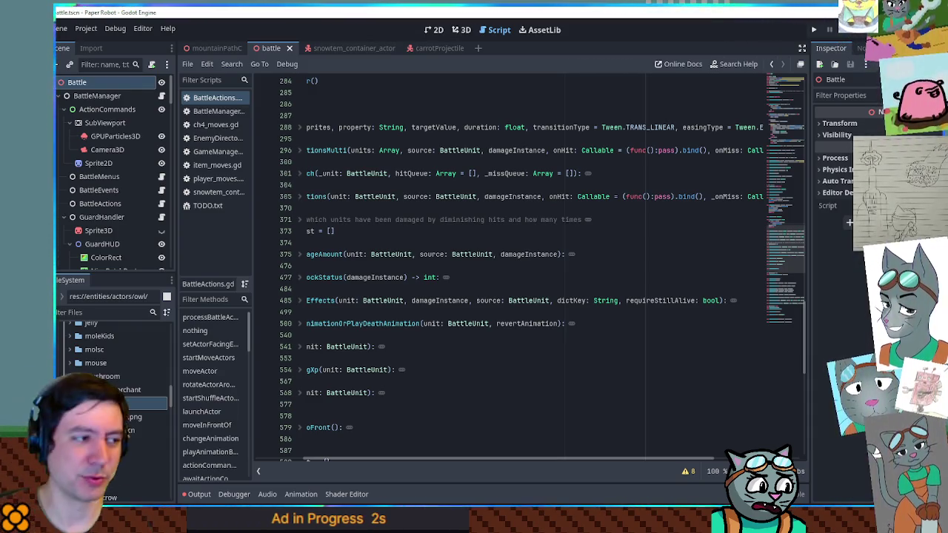
pyautogui.scroll(-2, 136, 409)
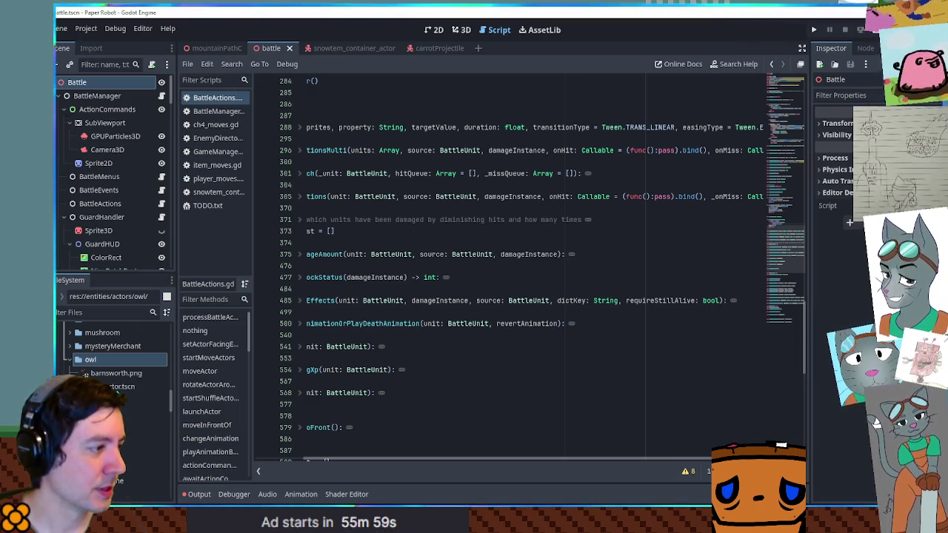
# Open owl_actor.tscn and rename its root node to OwlActor
pyautogui.doubleClick(118, 386)
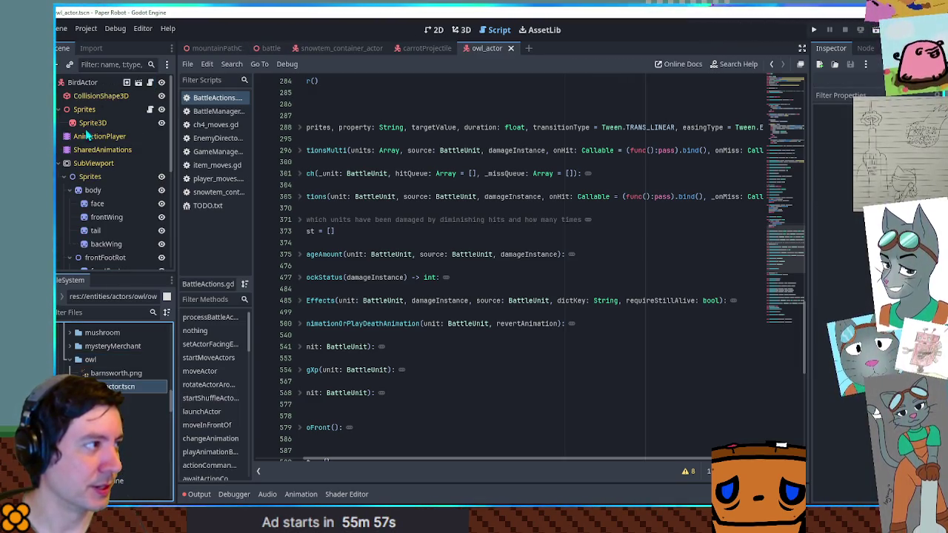
pyautogui.doubleClick(81, 83)
pyautogui.write('Owl')
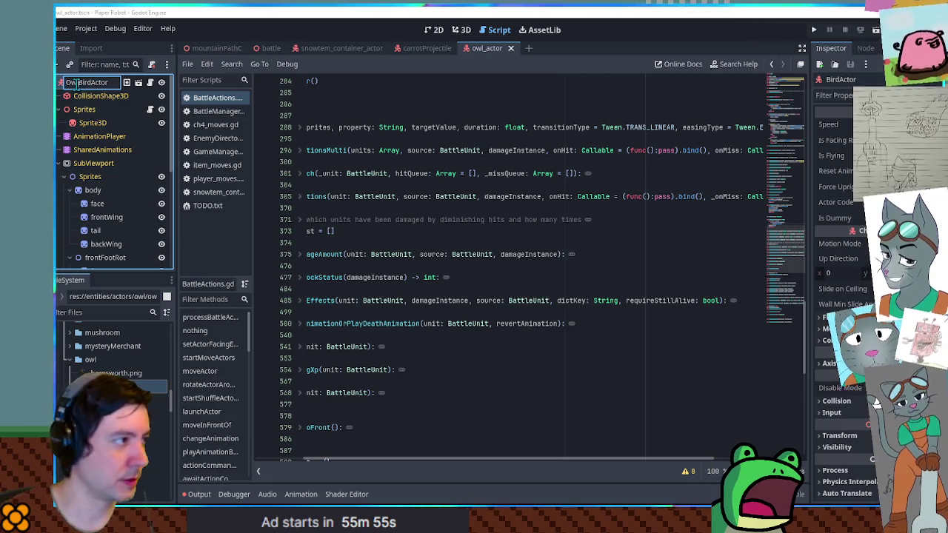
pyautogui.press('Delete')
pyautogui.press('Delete')
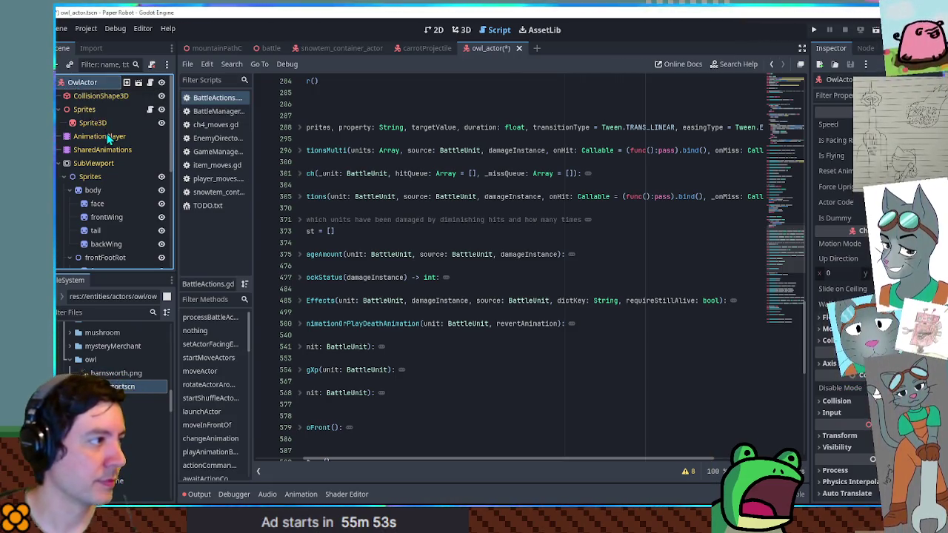
# Delete the [Global] library in the AnimationPlayer's Edit Animation Libraries dialog
pyautogui.click(99, 136)
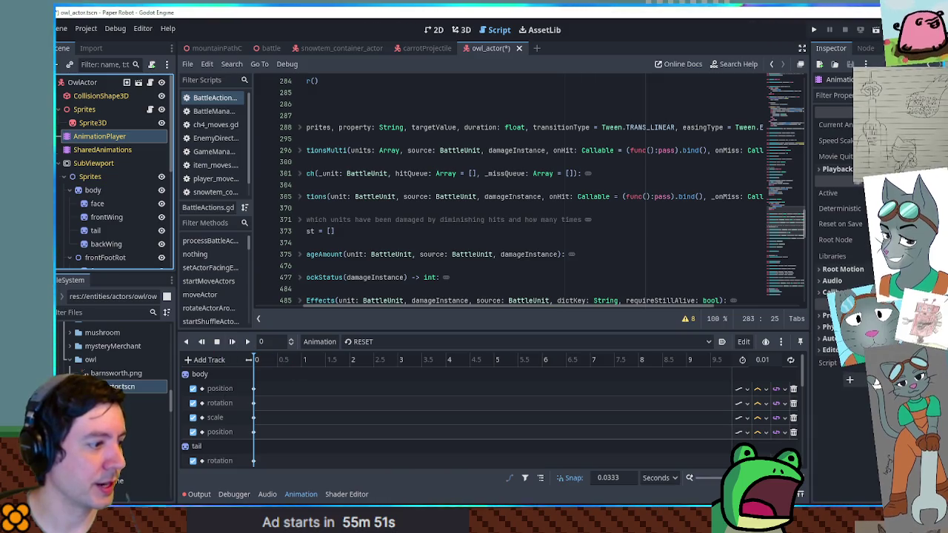
pyautogui.click(311, 342)
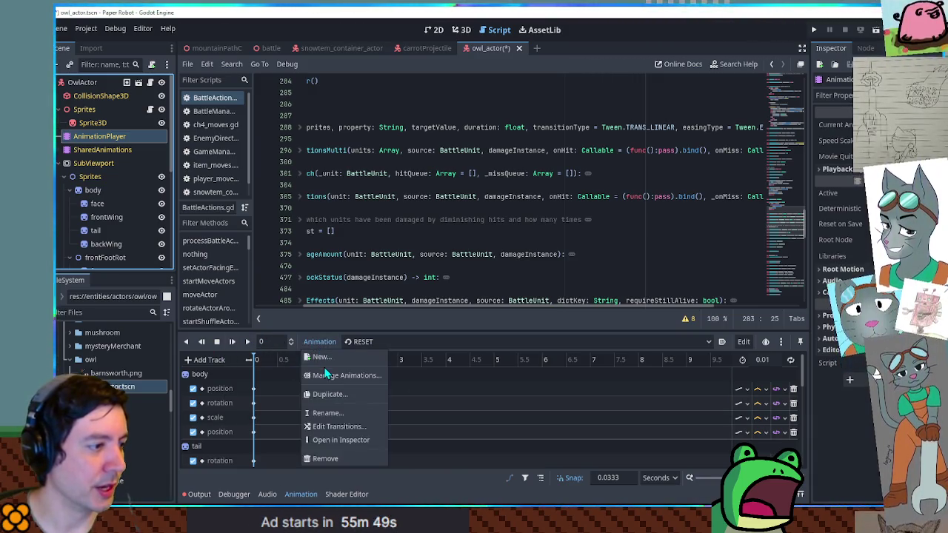
pyautogui.click(348, 372)
pyautogui.click(708, 180)
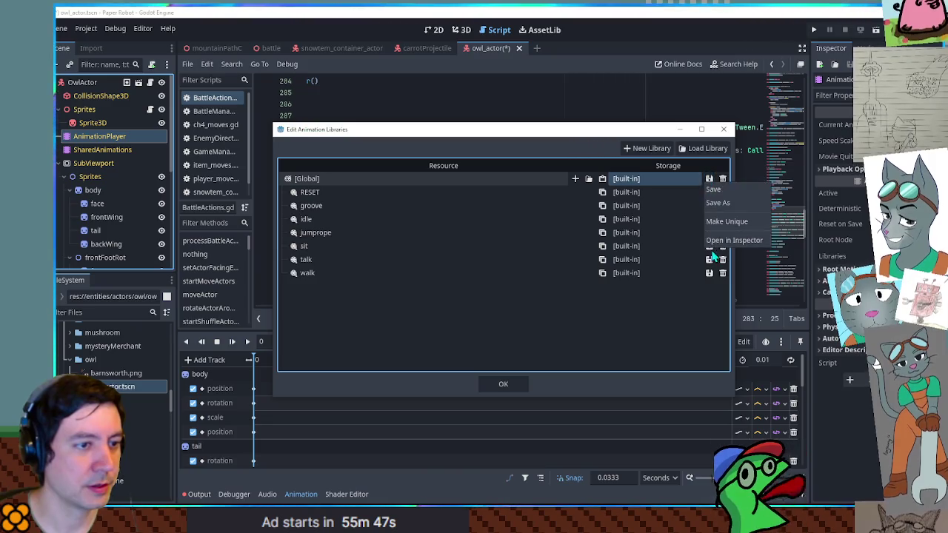
pyautogui.click(719, 217)
pyautogui.click(724, 184)
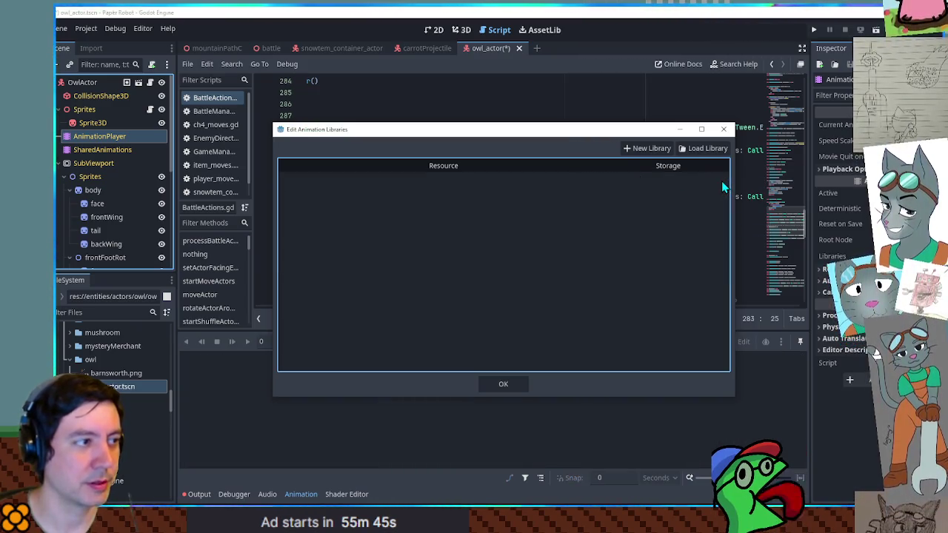
pyautogui.click(724, 129)
pyautogui.click(317, 345)
pyautogui.click(489, 405)
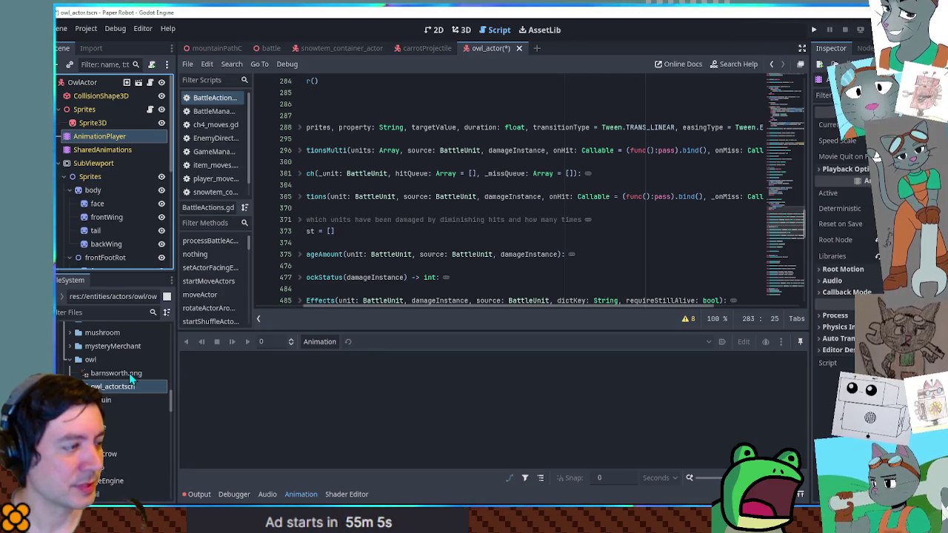
# Wrap Sprites in a new AnimationCanvas node and collapse the body and foot nodes
pyautogui.moveTo(129, 382)
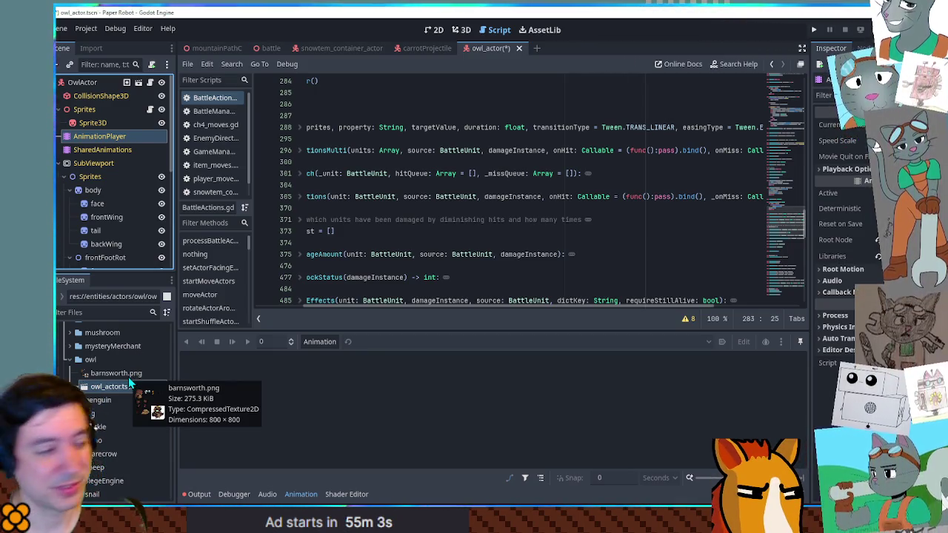
pyautogui.click(121, 387)
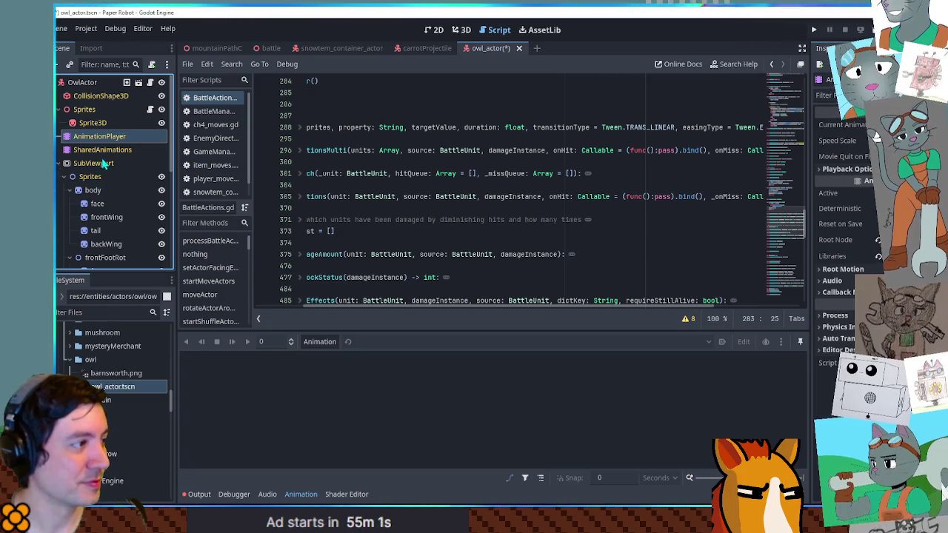
pyautogui.hotkey('ctrl', 'z')
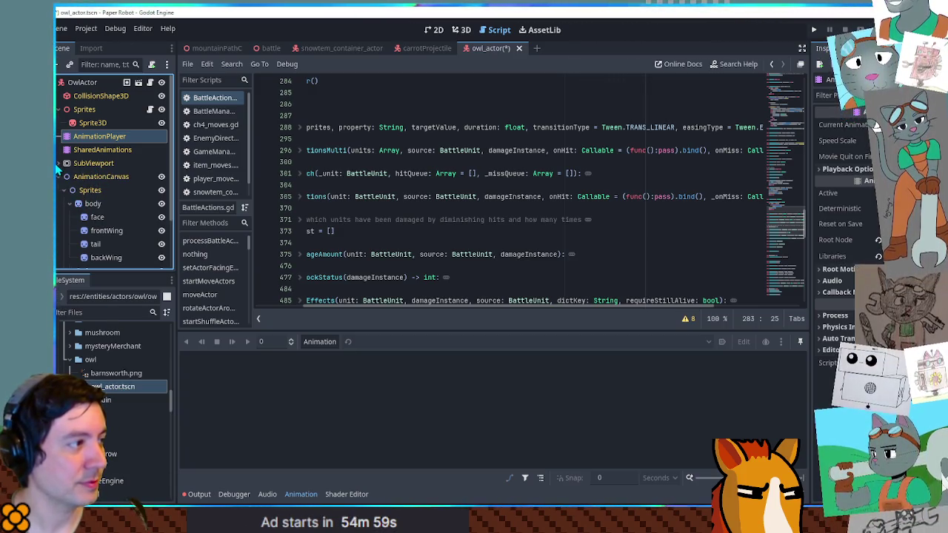
pyautogui.click(74, 203)
pyautogui.click(77, 217)
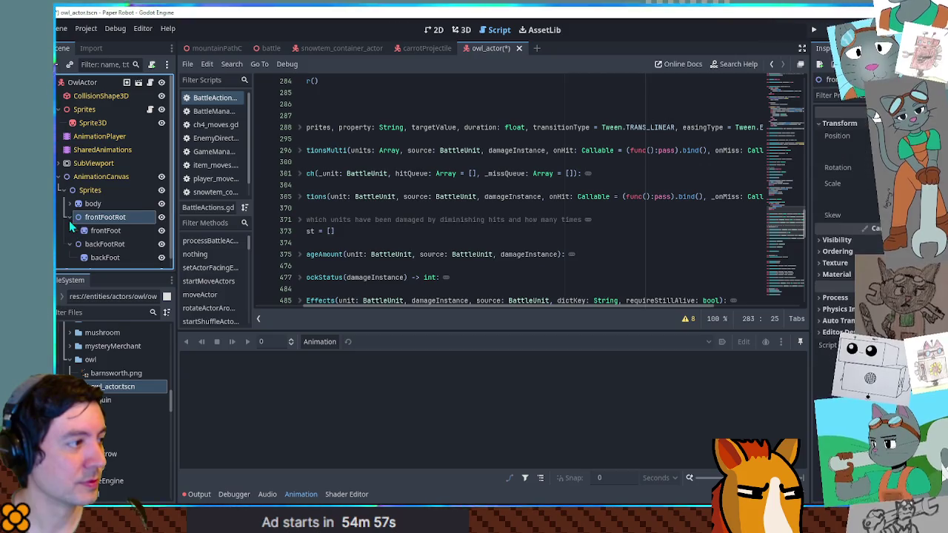
pyautogui.click(69, 231)
# Add a Node2D child named Container under Sprites and show the 2D view
pyautogui.click(87, 191)
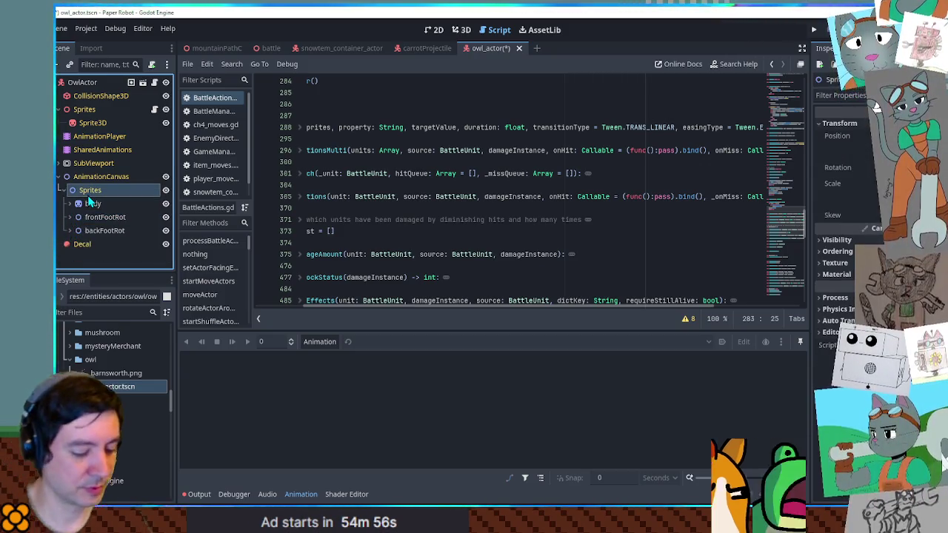
pyautogui.hotkey('ctrl', 'a')
pyautogui.write('node2d')
pyautogui.press('Return')
pyautogui.write('Container')
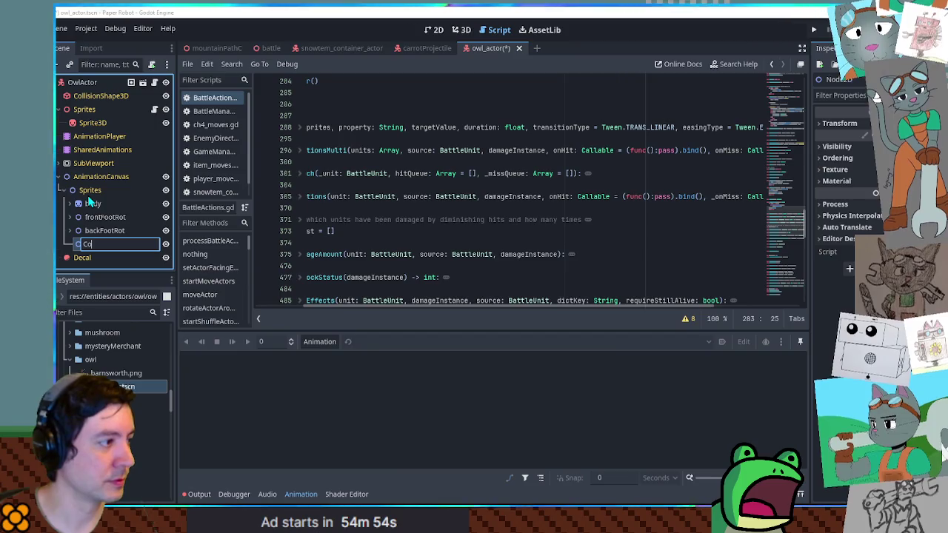
pyautogui.press('Return')
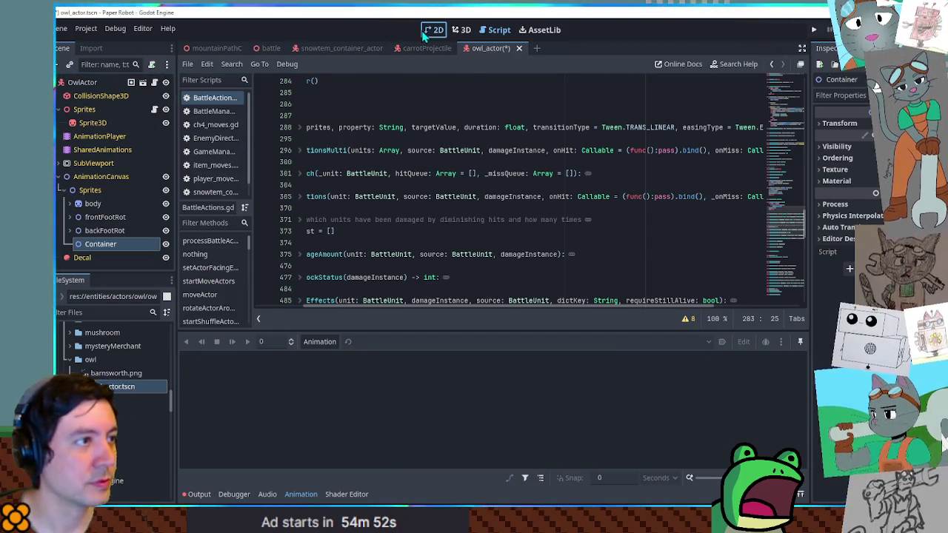
pyautogui.click(433, 30)
pyautogui.scroll(2, 494, 205)
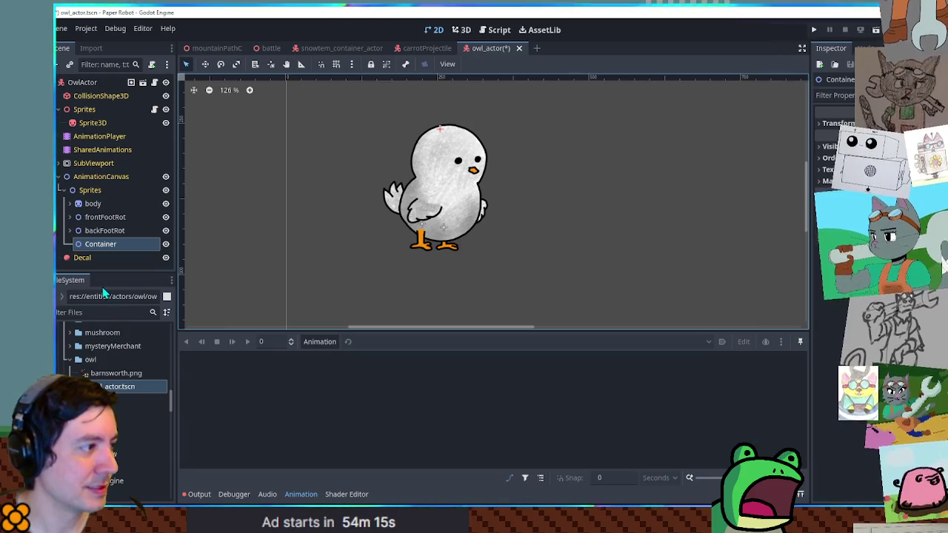
# Add a Sprite2D named Body under Container with the barnsworth.png texture
pyautogui.hotkey('ctrl', 'a')
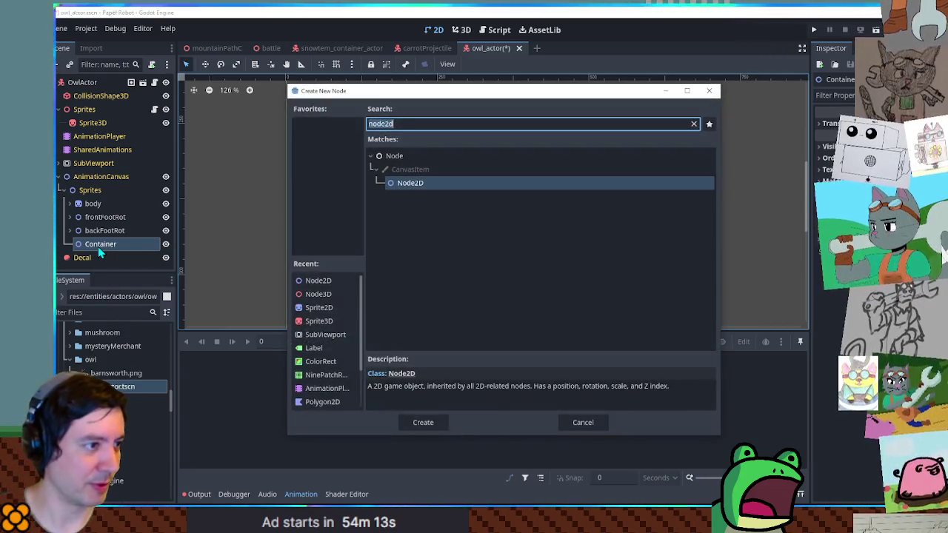
pyautogui.write('sprite2d')
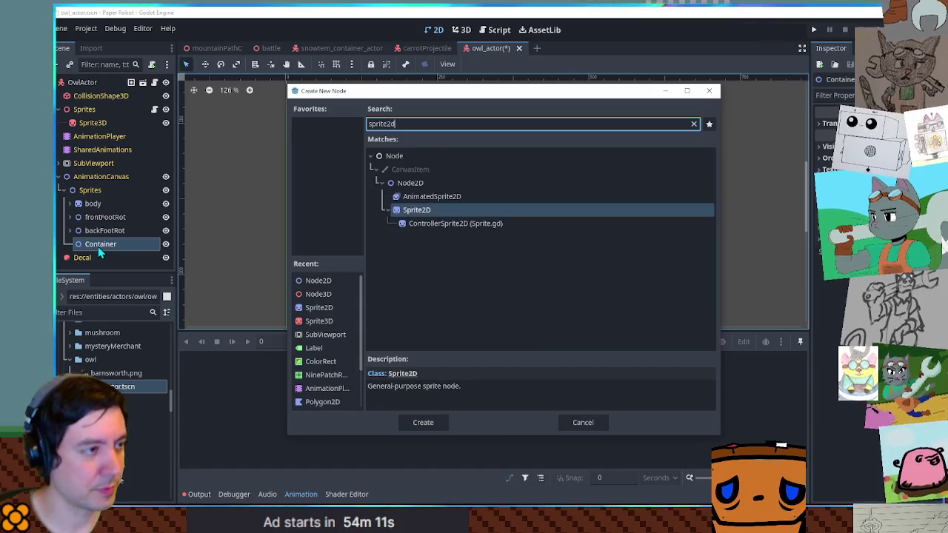
pyautogui.press('Return')
pyautogui.press('F2')
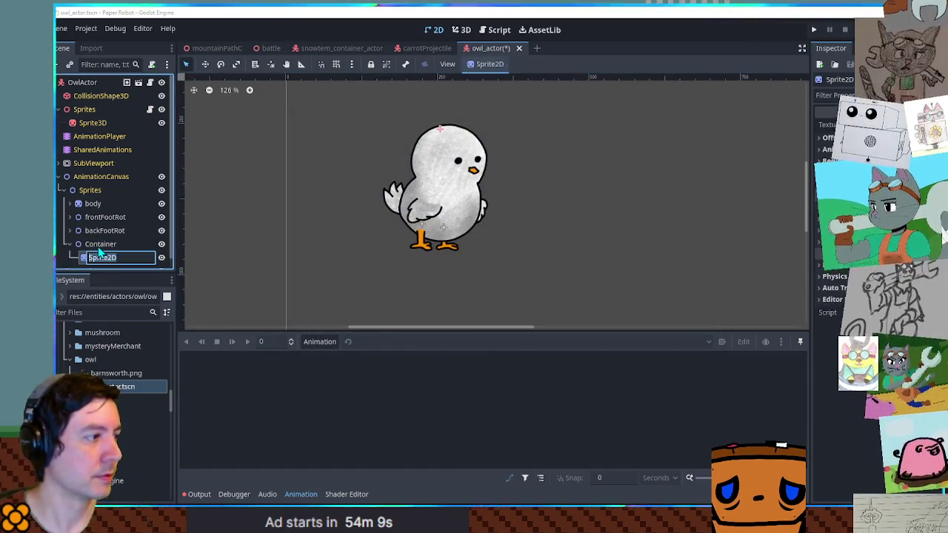
pyautogui.write('Body')
pyautogui.press('Return')
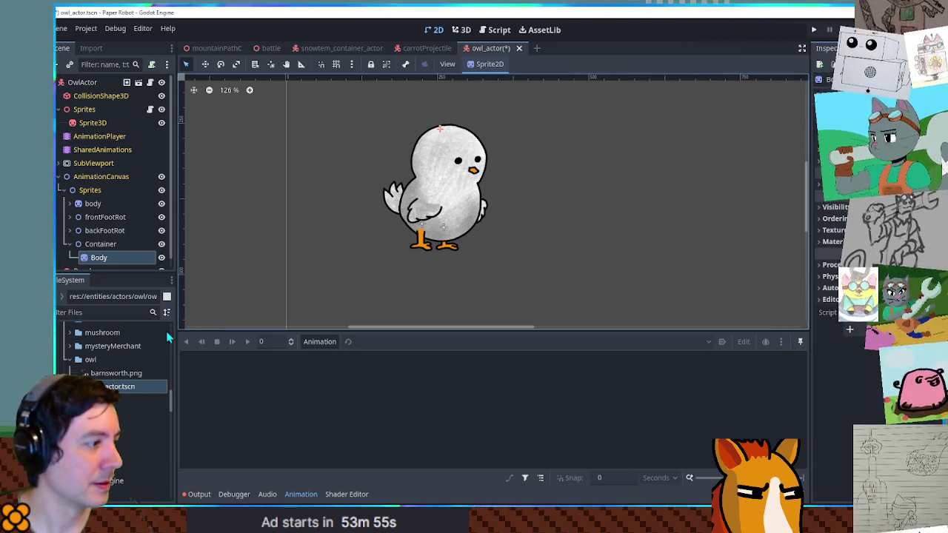
pyautogui.moveTo(115, 373)
pyautogui.mouseDown()
pyautogui.moveTo(127, 249)
pyautogui.moveTo(110, 248)
pyautogui.mouseUp()
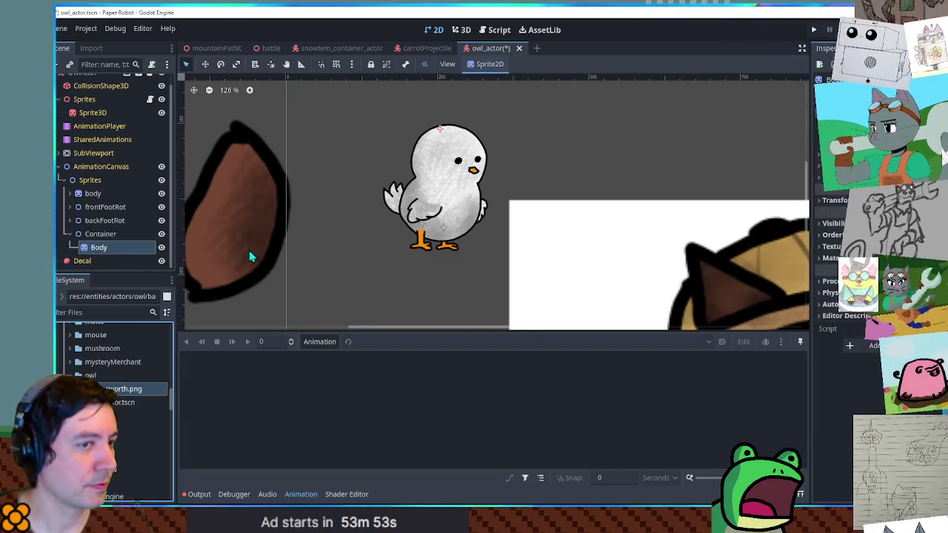
# Enable Region on Body and crop it to the owl's brown body
pyautogui.click(852, 189)
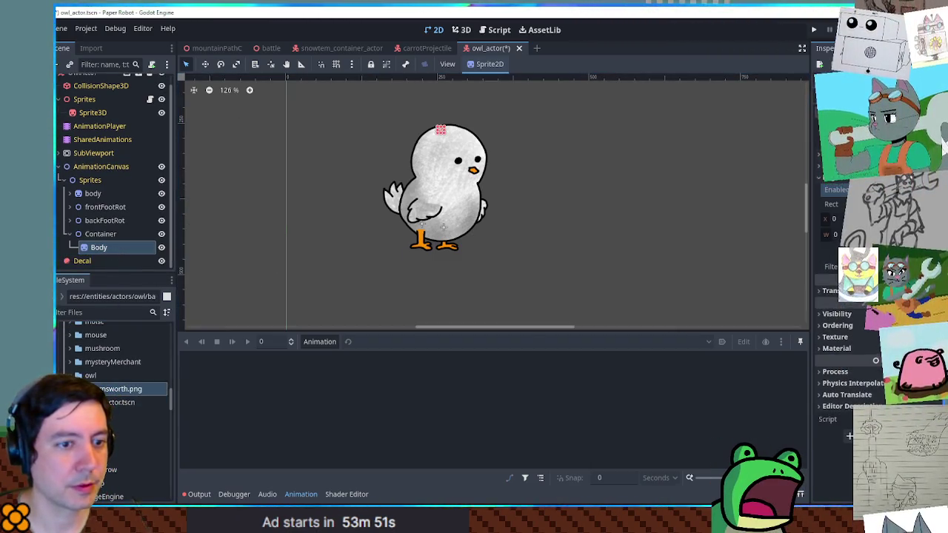
pyautogui.scroll(-2, 510, 247)
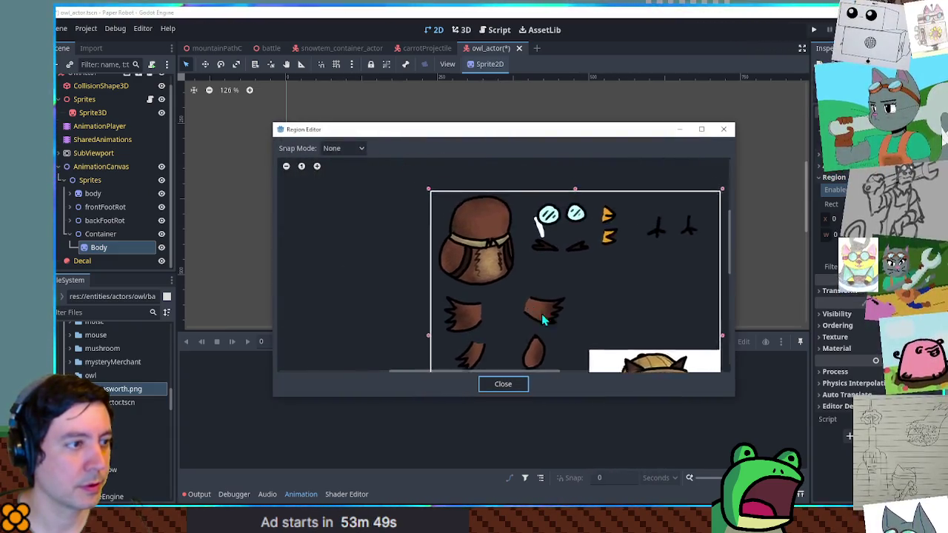
pyautogui.moveTo(451, 208); pyautogui.dragTo(487, 238)
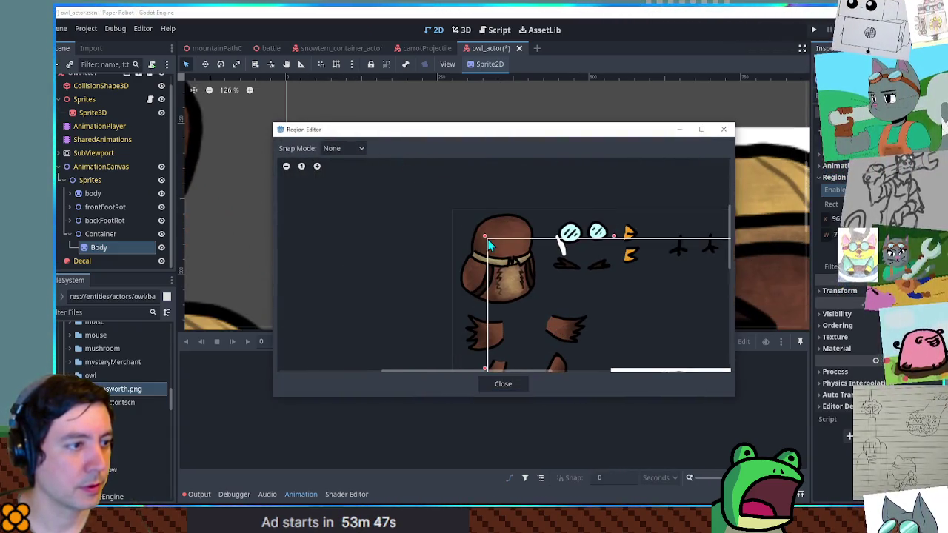
pyautogui.moveTo(454, 211)
pyautogui.mouseDown()
pyautogui.moveTo(533, 284)
pyautogui.moveTo(546, 314)
pyautogui.mouseUp()
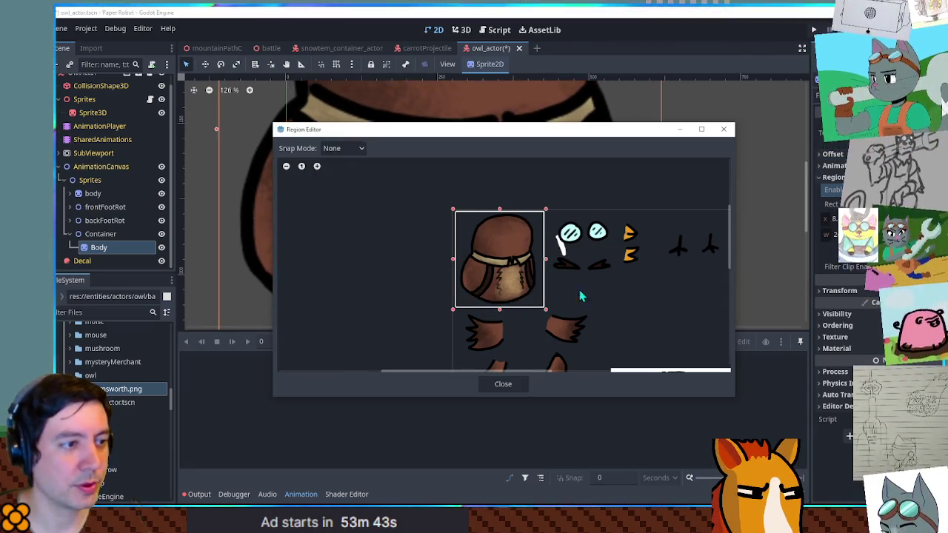
pyautogui.click(513, 384)
pyautogui.scroll(-5, 620, 254)
pyautogui.moveTo(621, 252)
pyautogui.mouseDown()
pyautogui.moveTo(653, 229)
pyautogui.moveTo(771, 237)
pyautogui.moveTo(759, 256)
pyautogui.mouseUp()
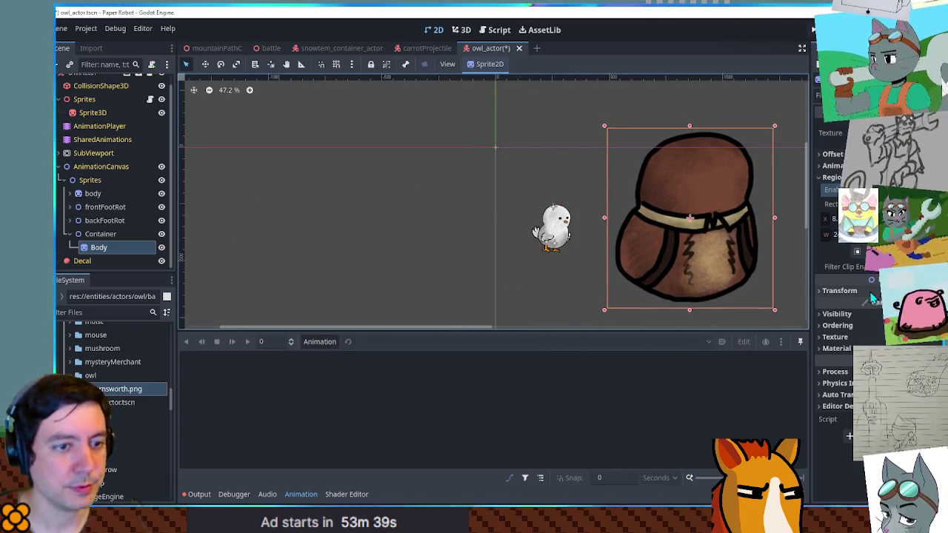
# Scale Body to 0.35 and place it beside the white chick
pyautogui.click(873, 292)
pyautogui.click(837, 350)
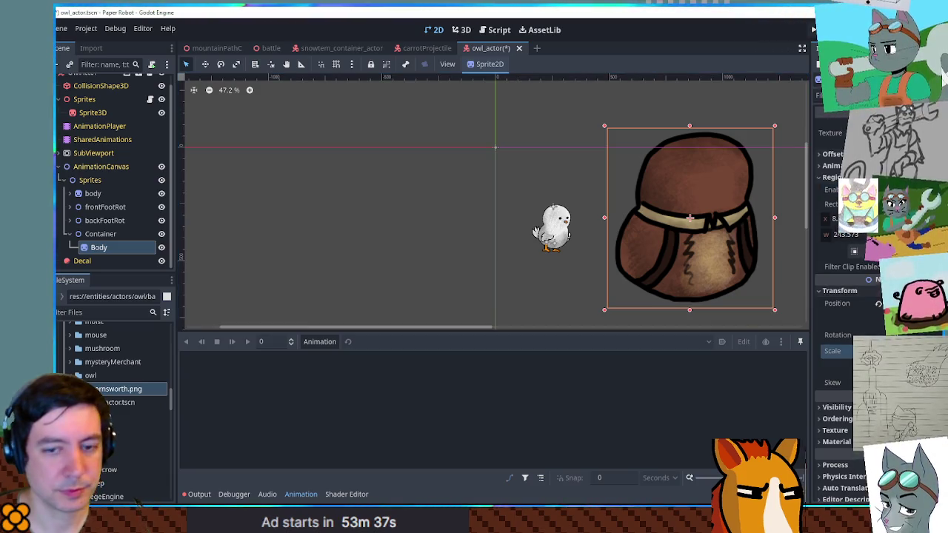
pyautogui.write('0.35')
pyautogui.press('Return')
pyautogui.moveTo(693, 225); pyautogui.dragTo(593, 240)
pyautogui.scroll(6, 604, 239)
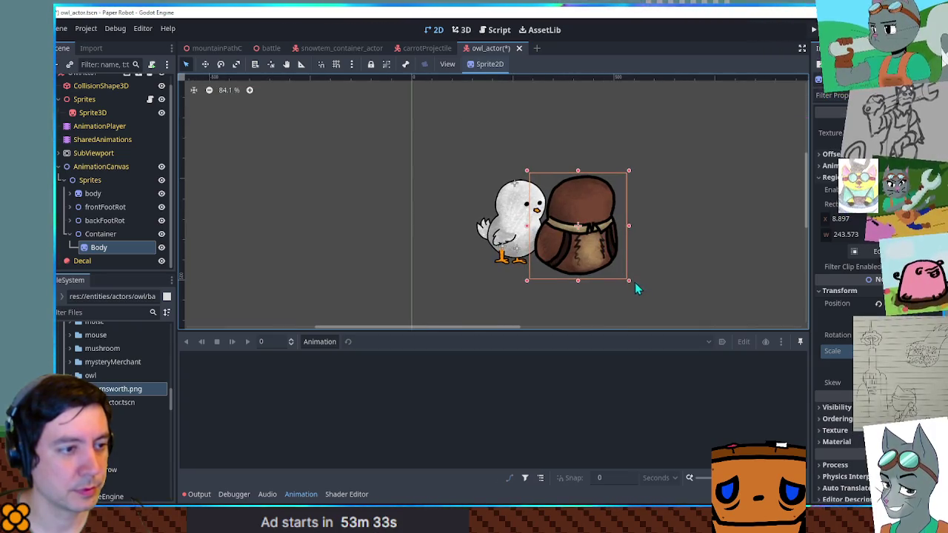
pyautogui.press('Return')
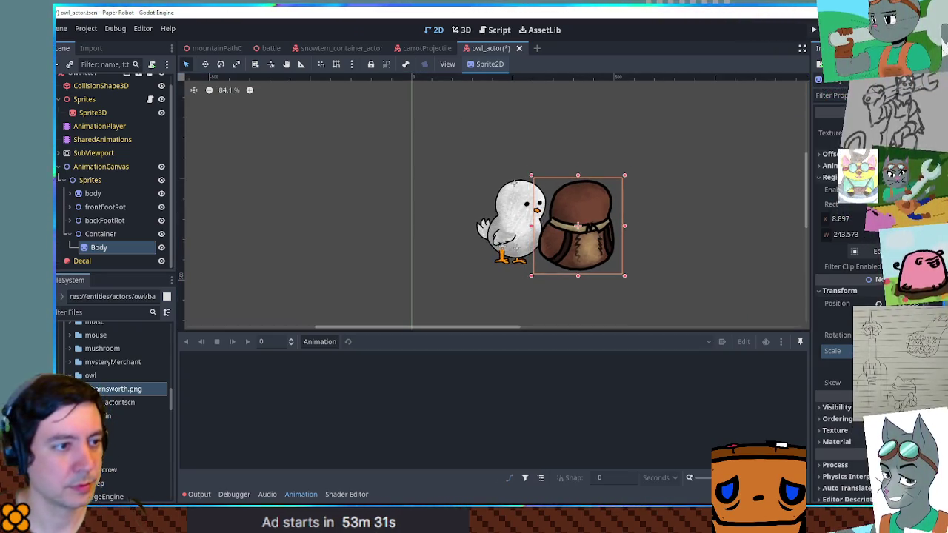
# Duplicate Body as a sprite named mockup under Container
pyautogui.hotkey('ctrl', 'd')
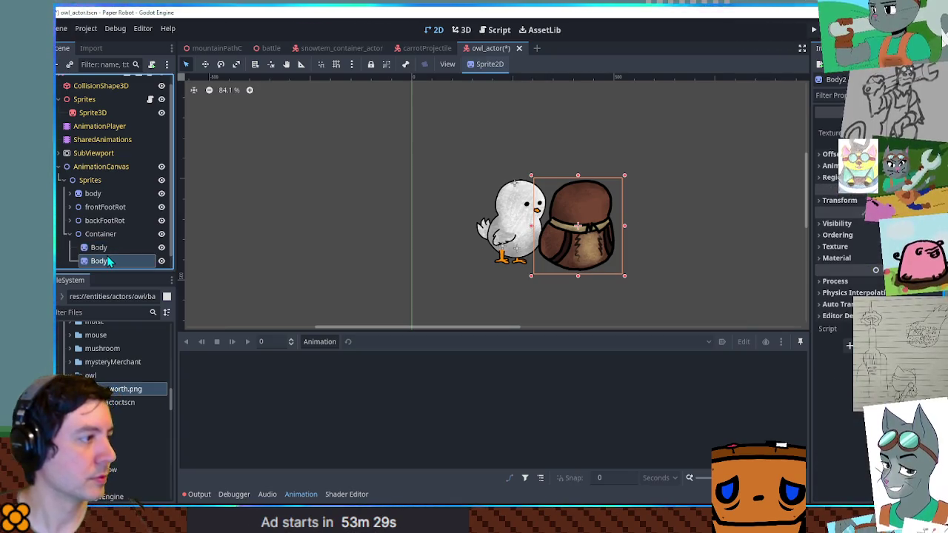
pyautogui.doubleClick(111, 259)
pyautogui.write('mock')
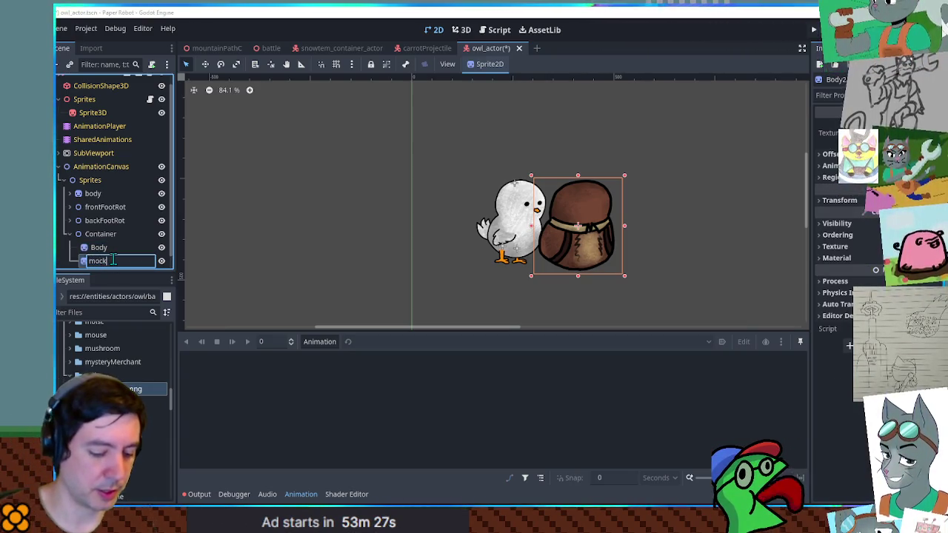
pyautogui.write('up')
pyautogui.press('Return')
pyautogui.moveTo(111, 260); pyautogui.dragTo(107, 244)
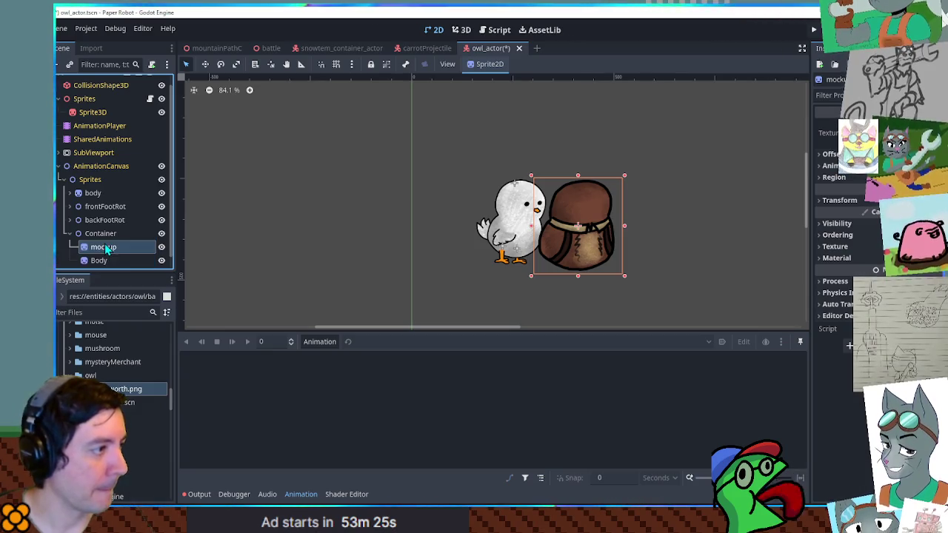
# Crop the mockup region to the whole owl and order Body above mockup
pyautogui.click(834, 177)
pyautogui.click(876, 252)
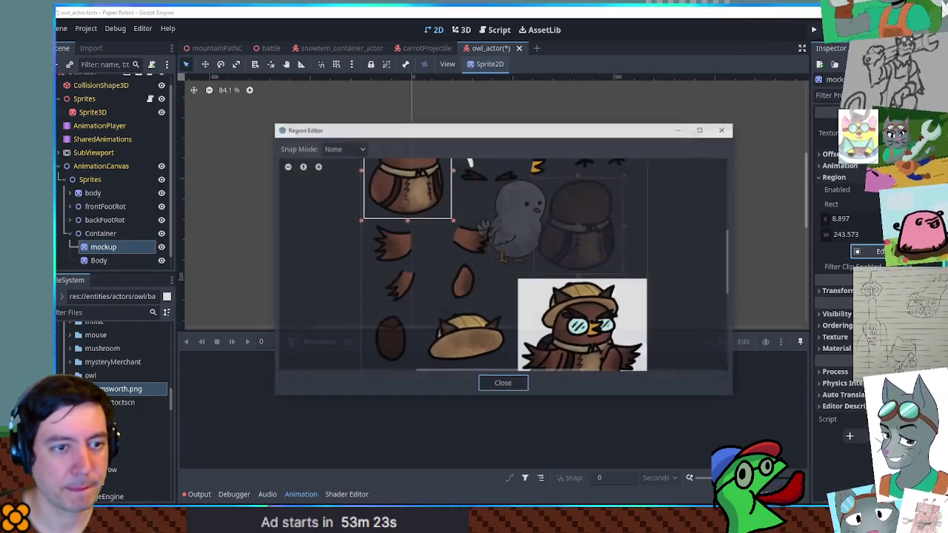
pyautogui.scroll(-3, 525, 286)
pyautogui.hscroll(2, 526, 223)
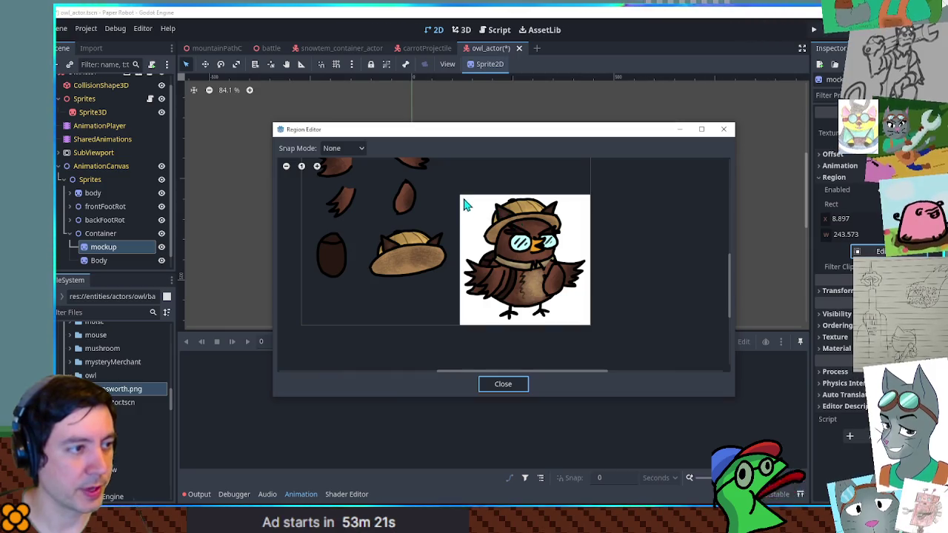
pyautogui.moveTo(459, 197); pyautogui.dragTo(592, 328)
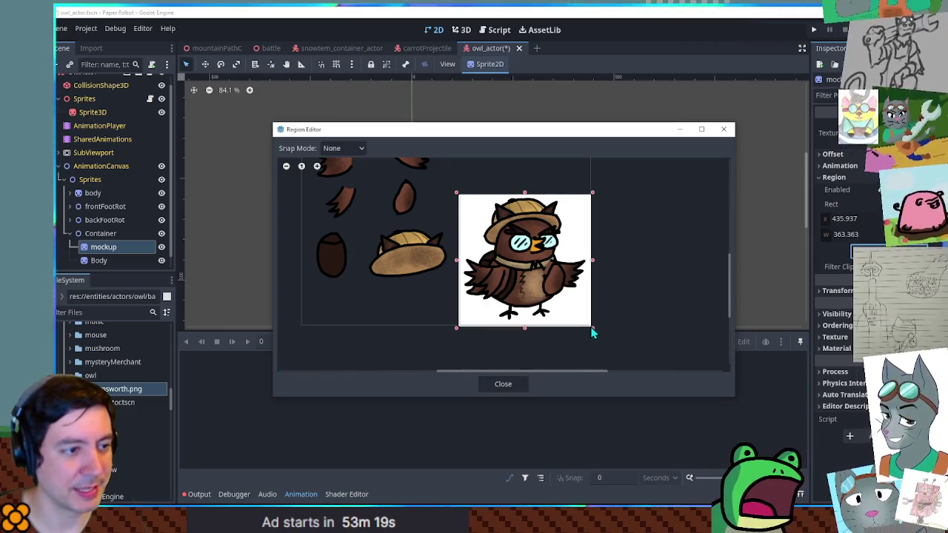
pyautogui.click(498, 385)
pyautogui.moveTo(98, 260); pyautogui.dragTo(102, 249)
# Lower the mockup's Modulate alpha so it becomes a faded see-through reference
pyautogui.click(107, 259)
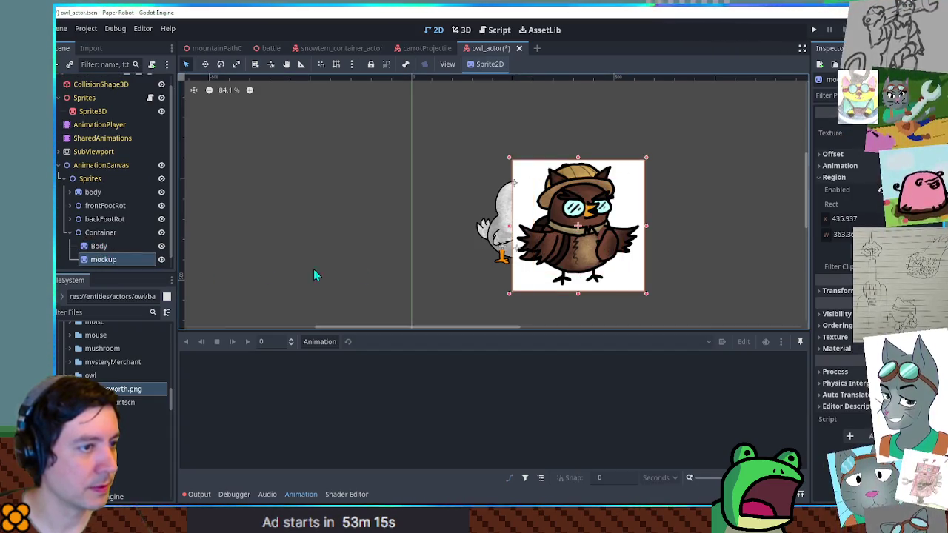
pyautogui.click(837, 314)
pyautogui.click(859, 342)
pyautogui.moveTo(889, 288)
pyautogui.mouseDown()
pyautogui.moveTo(828, 282)
pyautogui.moveTo(843, 291)
pyautogui.mouseUp()
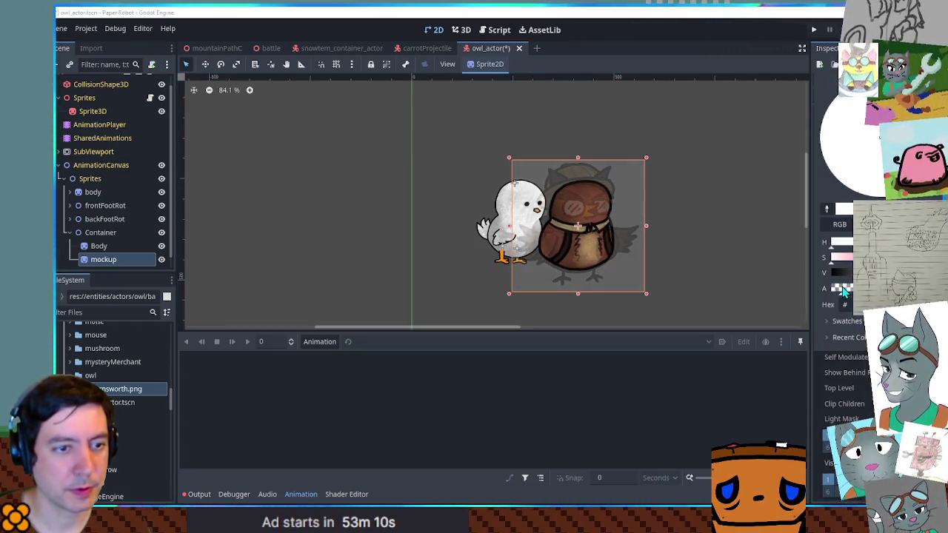
pyautogui.click(712, 233)
# Shift the faded mockup behind the chick beside the Body sprite
pyautogui.press('w')
pyautogui.moveTo(660, 232)
pyautogui.mouseDown()
pyautogui.moveTo(620, 218)
pyautogui.moveTo(634, 244)
pyautogui.moveTo(567, 202)
pyautogui.mouseUp()
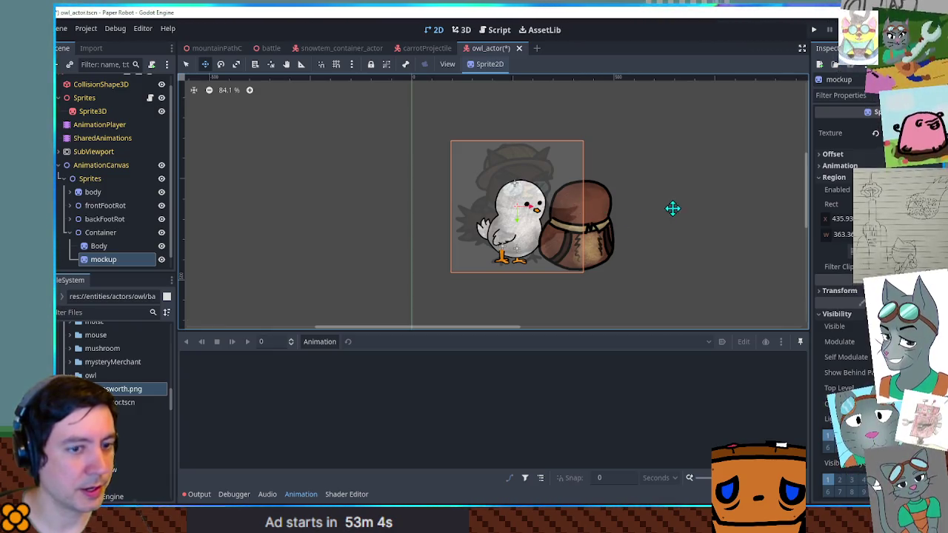
pyautogui.scroll(4, 589, 208)
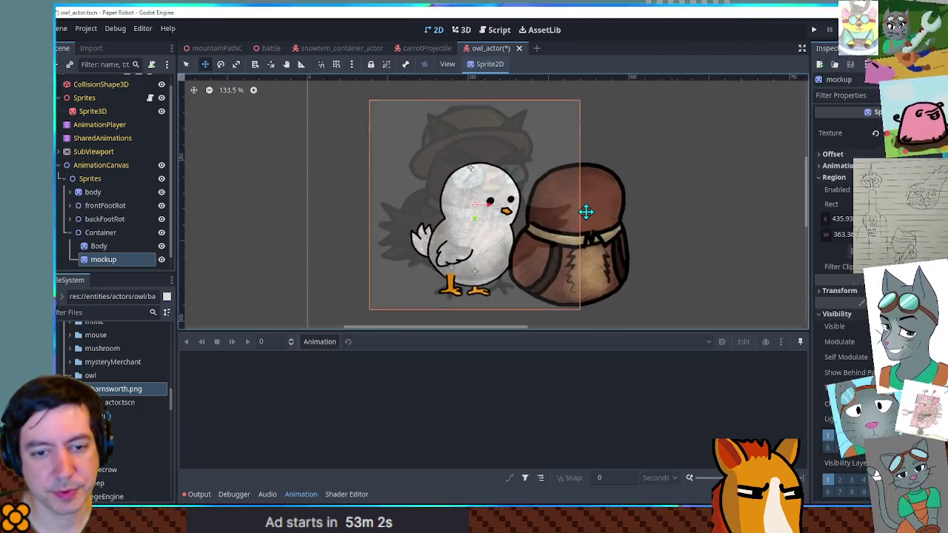
pyautogui.hscroll(-2, 564, 211)
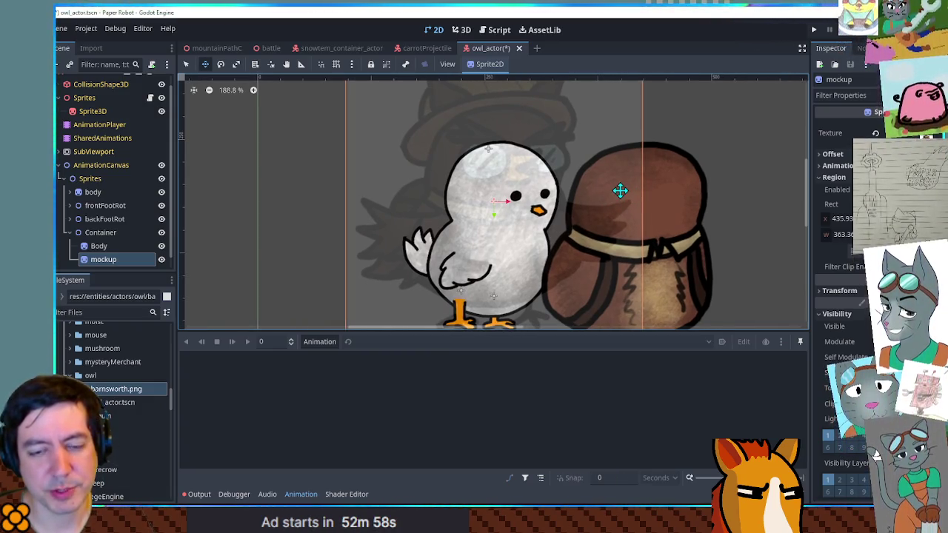
pyautogui.scroll(-1, 495, 206)
pyautogui.scroll(1, 493, 209)
pyautogui.scroll(-1, 492, 208)
pyautogui.click(98, 246)
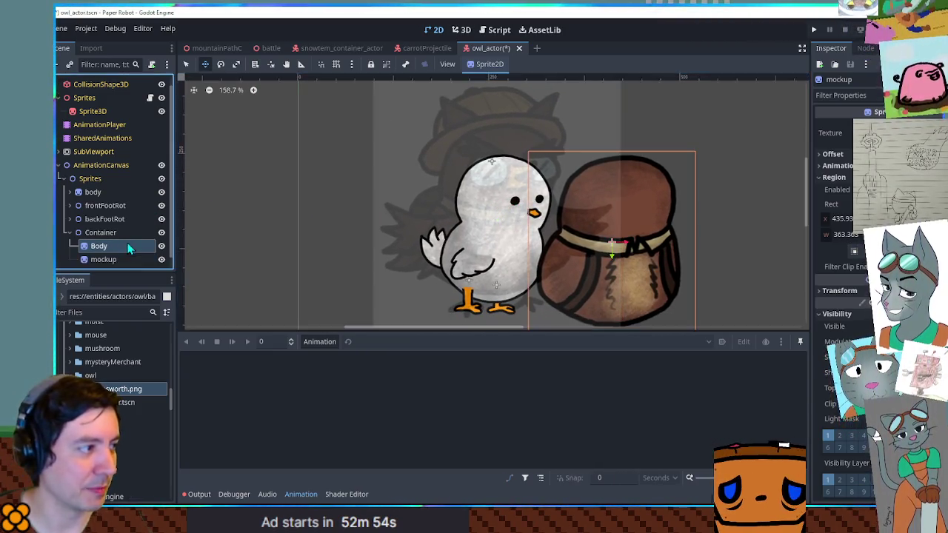
# Align the Body sprite with the owl mockup and add a Node2D child named Face
pyautogui.moveTo(643, 267)
pyautogui.mouseDown()
pyautogui.moveTo(568, 235)
pyautogui.moveTo(540, 240)
pyautogui.moveTo(549, 244)
pyautogui.mouseUp()
pyautogui.click(98, 249)
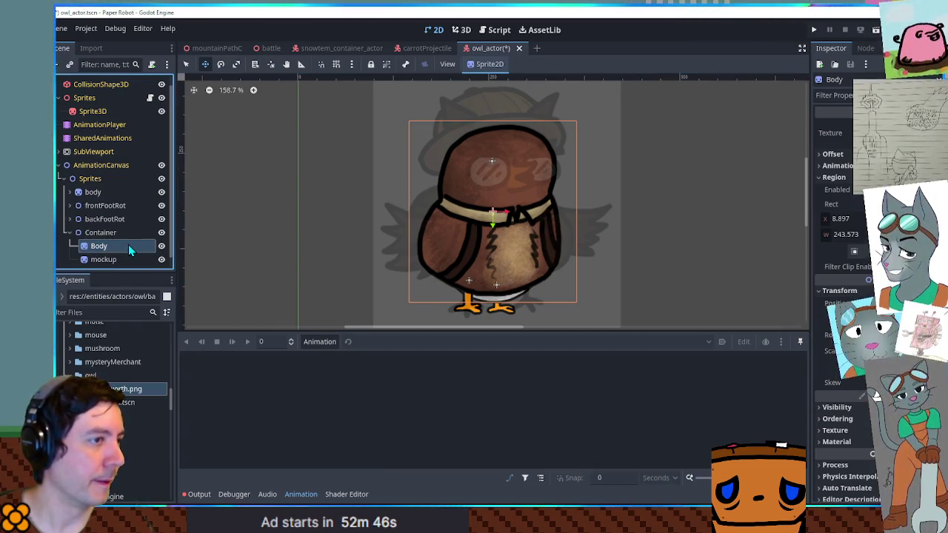
pyautogui.hotkey('ctrl', 'a')
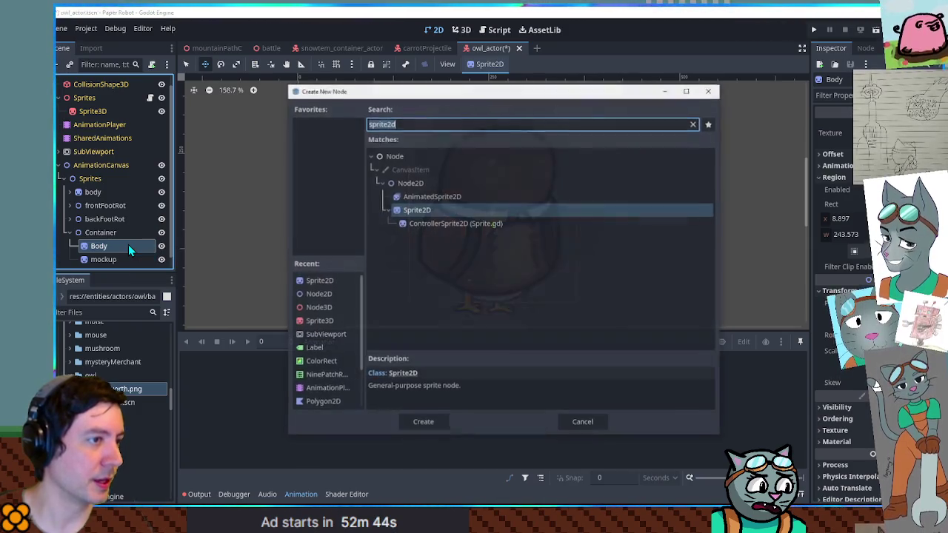
pyautogui.write('node')
pyautogui.press('Down')
pyautogui.press('Return')
pyautogui.press('F2')
pyautogui.write('Face')
pyautogui.press('Return')
# Add a Sprite2D under Face and rename it Glasses
pyautogui.hotkey('ctrl', 'a')
pyautogui.write('sprite2')
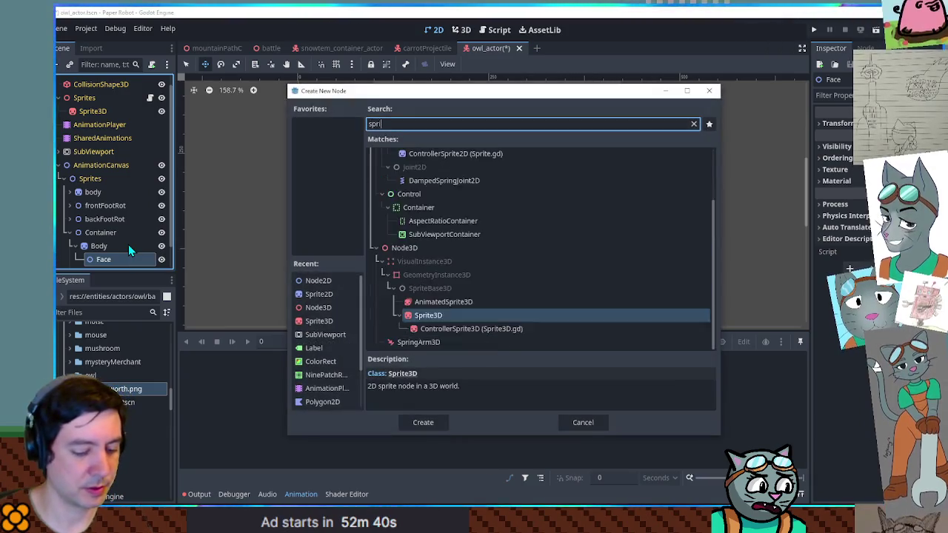
pyautogui.press('Return')
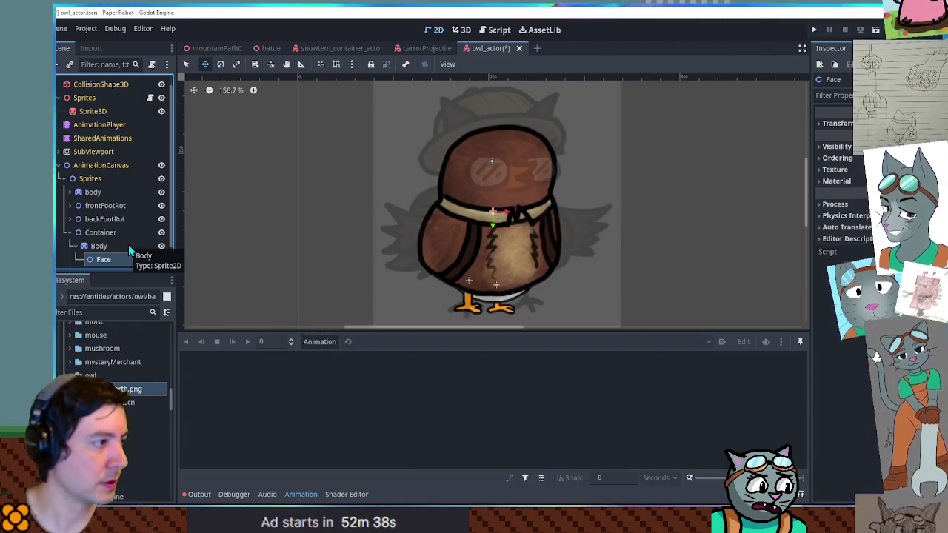
pyautogui.doubleClick(111, 260)
pyautogui.write('Body')
pyautogui.press('Return')
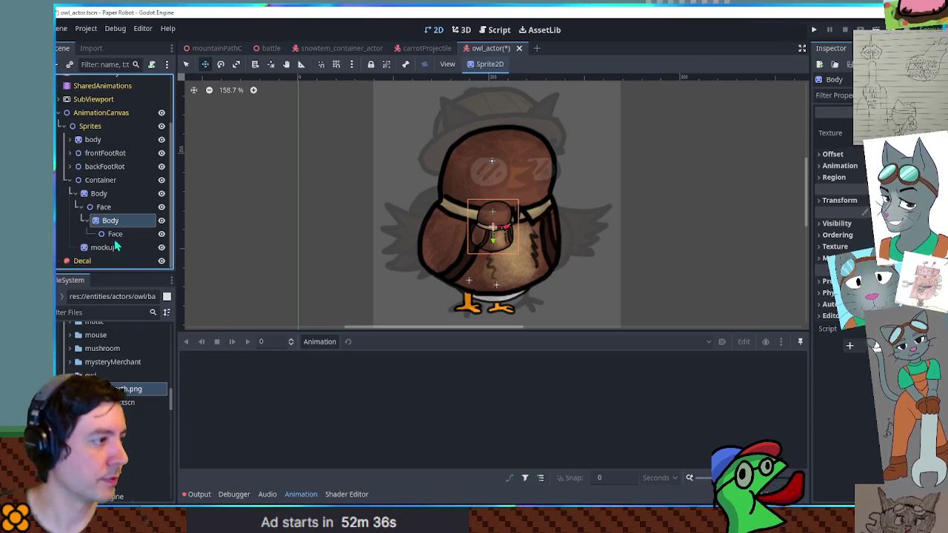
pyautogui.click(110, 235)
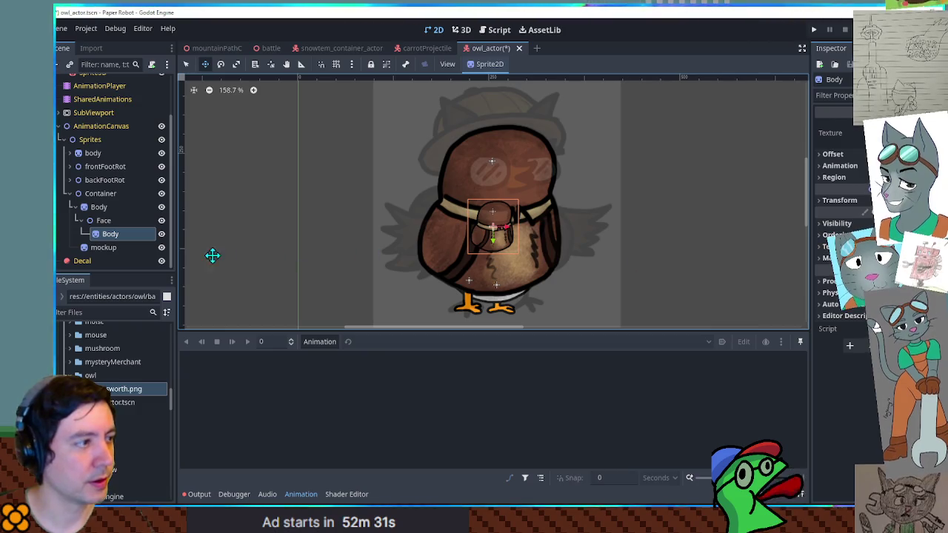
pyautogui.doubleClick(137, 235)
pyautogui.write('G')
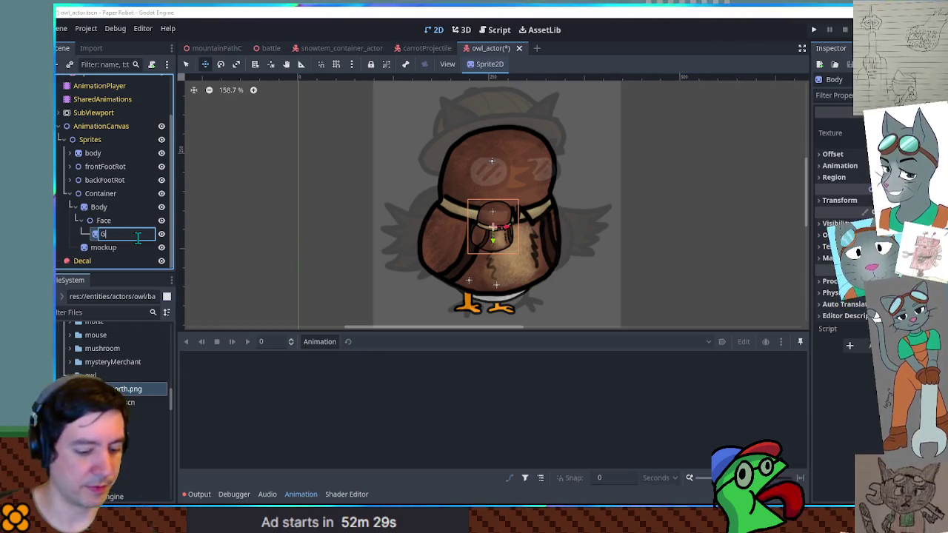
pyautogui.write('lasses')
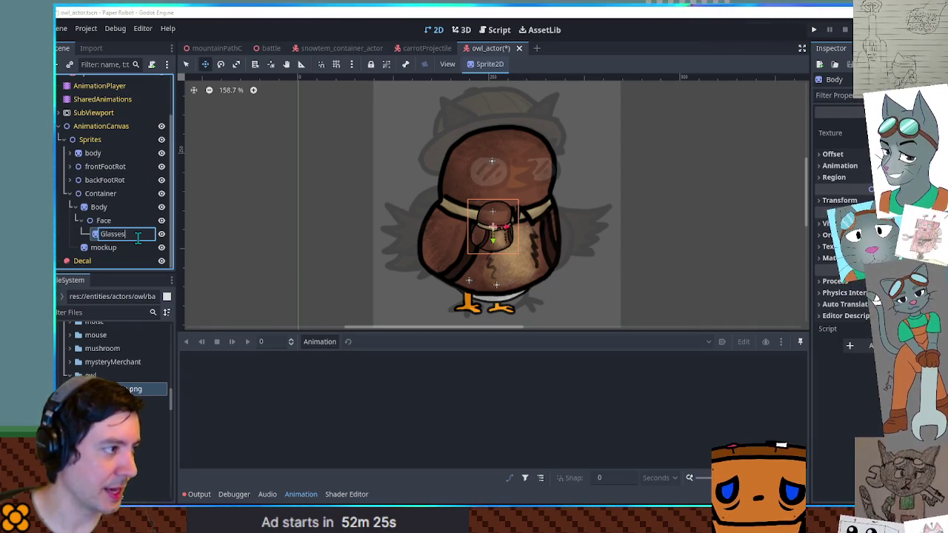
pyautogui.press('Return')
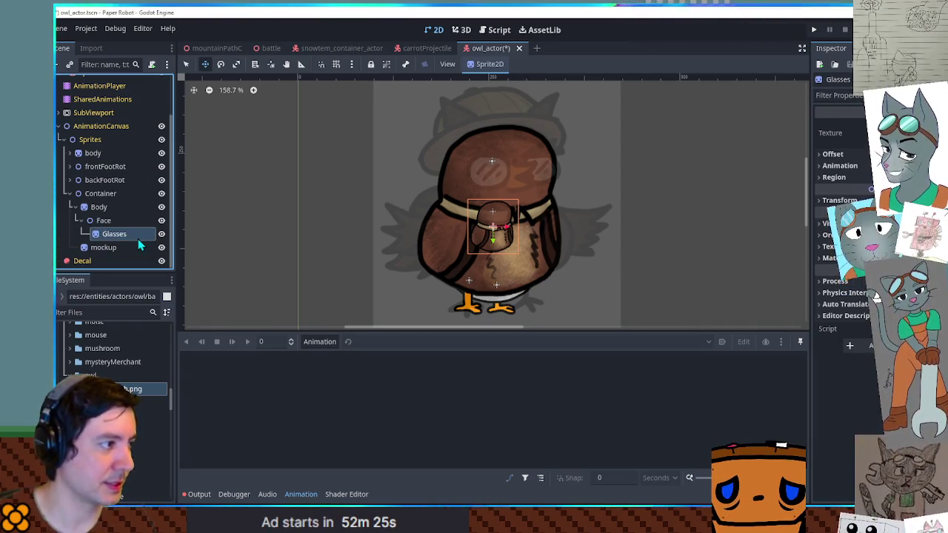
pyautogui.click(837, 200)
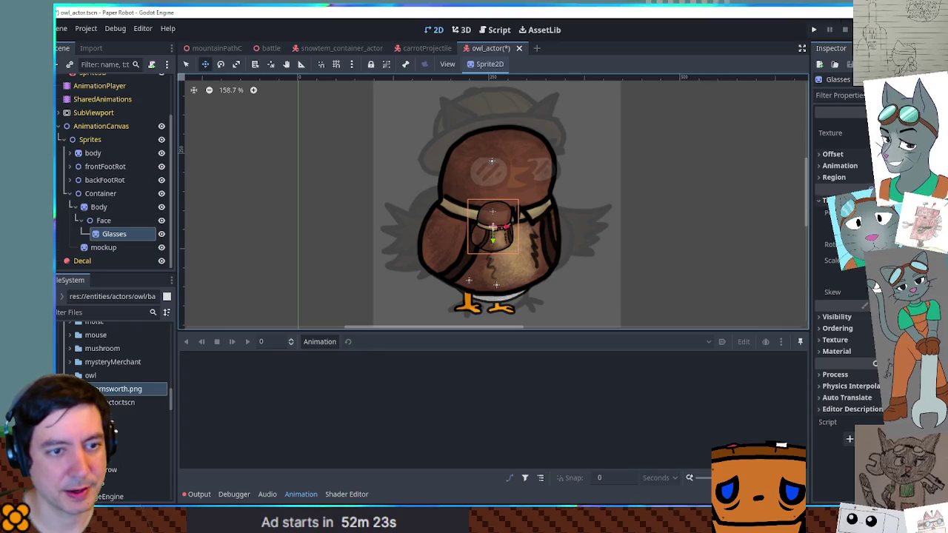
# Reset the Glasses scale, crop its region to the two lenses, and move it over the owl's eyes
pyautogui.click(877, 284)
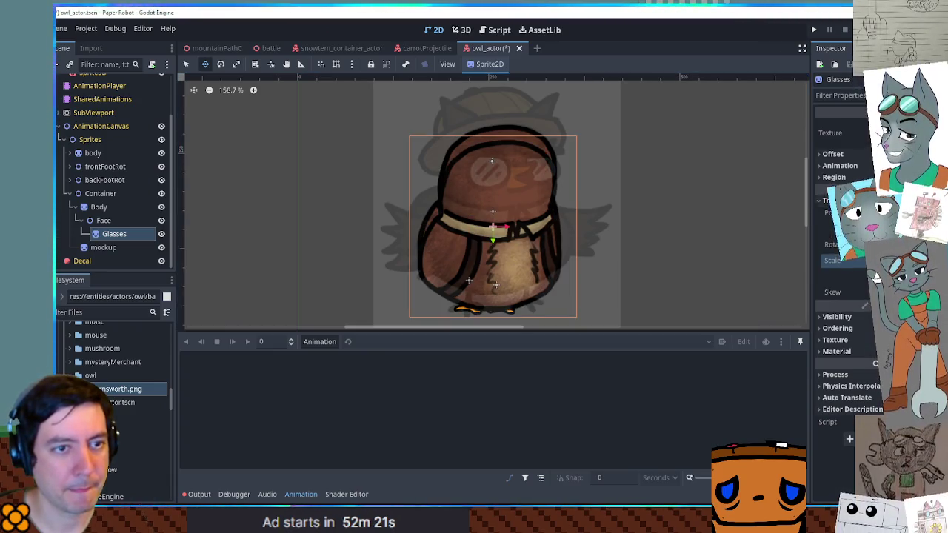
pyautogui.click(834, 177)
pyautogui.click(848, 252)
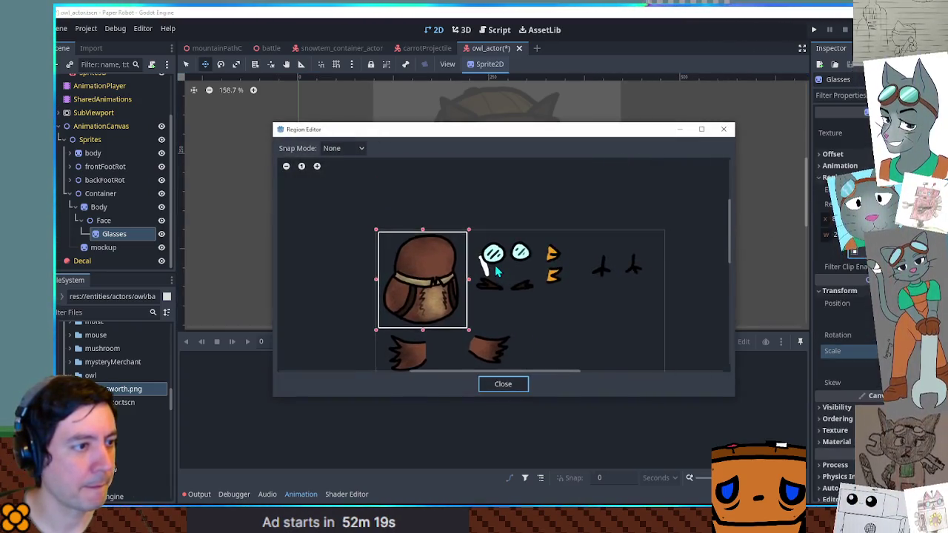
pyautogui.scroll(4, 495, 272)
pyautogui.moveTo(455, 209); pyautogui.dragTo(591, 276)
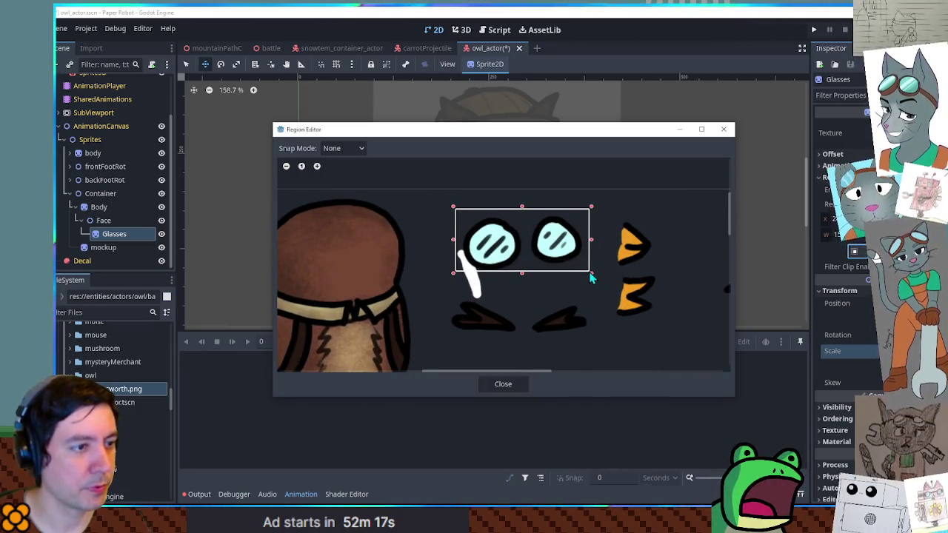
pyautogui.click(502, 384)
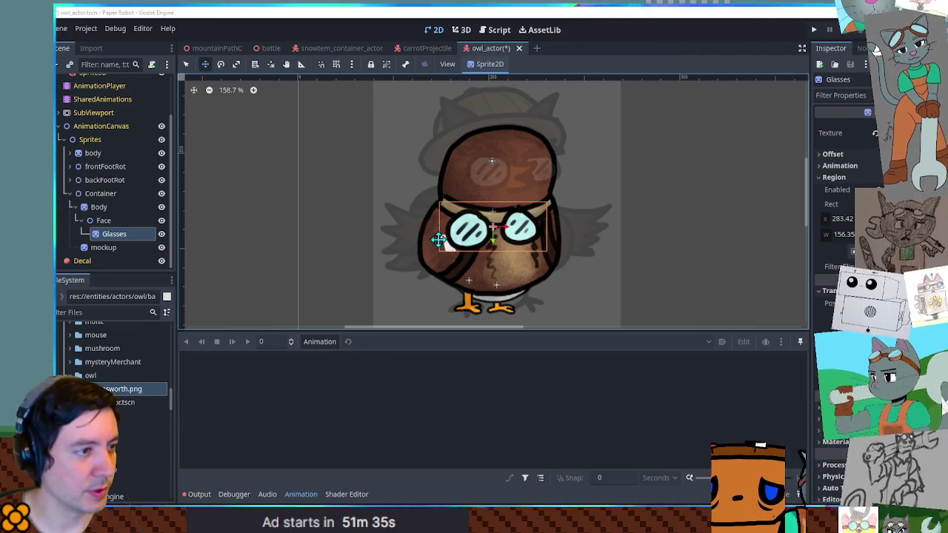
pyautogui.moveTo(478, 235); pyautogui.dragTo(537, 175)
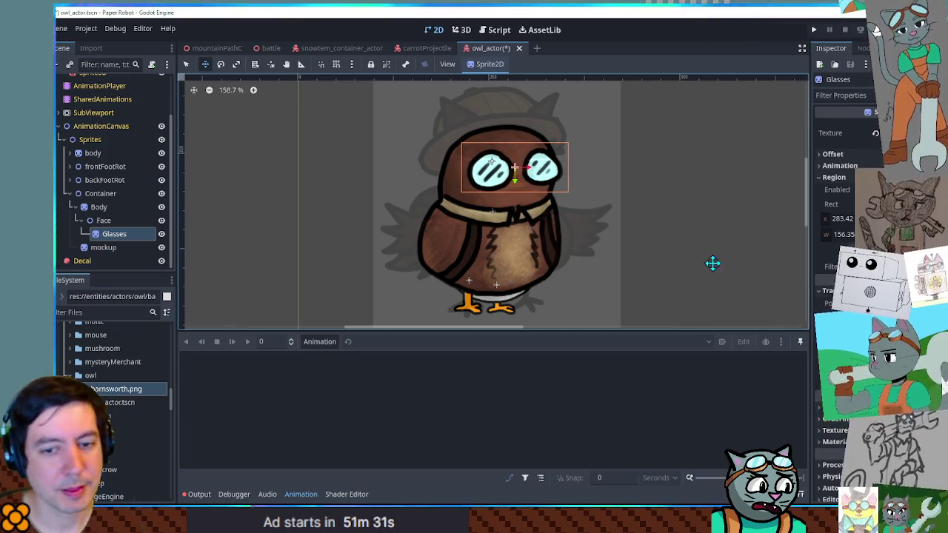
pyautogui.scroll(3, 634, 230)
# Duplicate the Glasses sprite and name the copy Beak
pyautogui.click(113, 235)
pyautogui.hotkey('ctrl', 'd')
pyautogui.press('F2')
pyautogui.write('Beak')
pyautogui.press('Return')
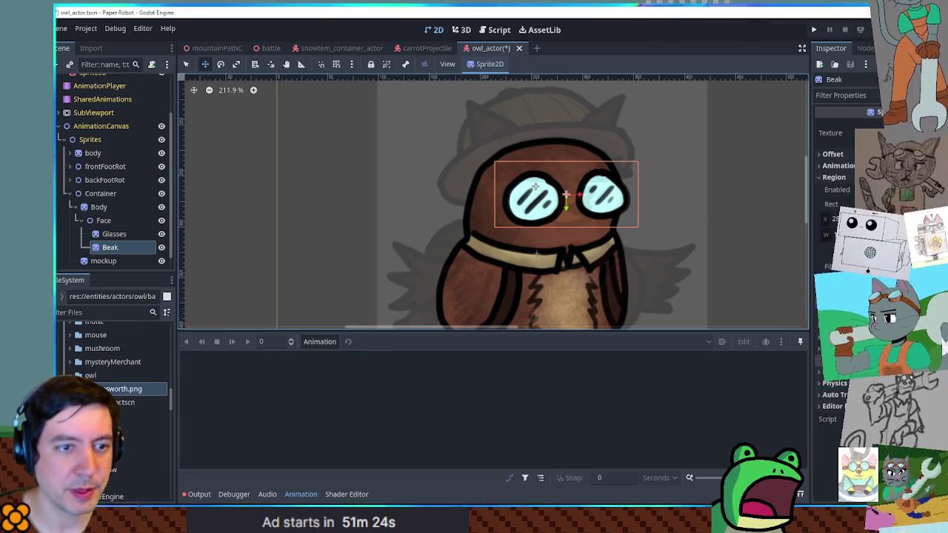
# Crop the Beak region to the upper orange beak and place it between the lenses
pyautogui.click(845, 250)
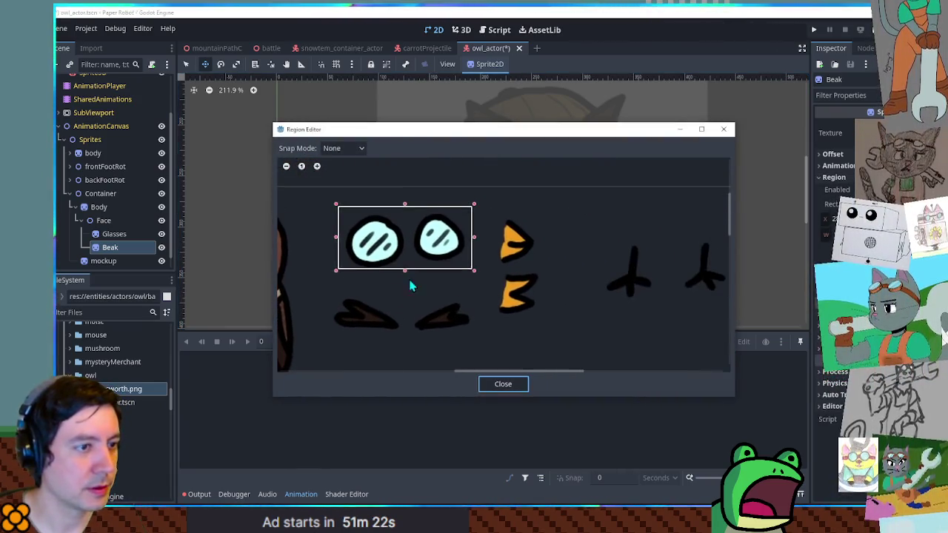
pyautogui.moveTo(483, 205)
pyautogui.mouseDown()
pyautogui.moveTo(555, 273)
pyautogui.moveTo(546, 275)
pyautogui.moveTo(548, 265)
pyautogui.mouseUp()
pyautogui.moveTo(514, 214); pyautogui.dragTo(522, 220)
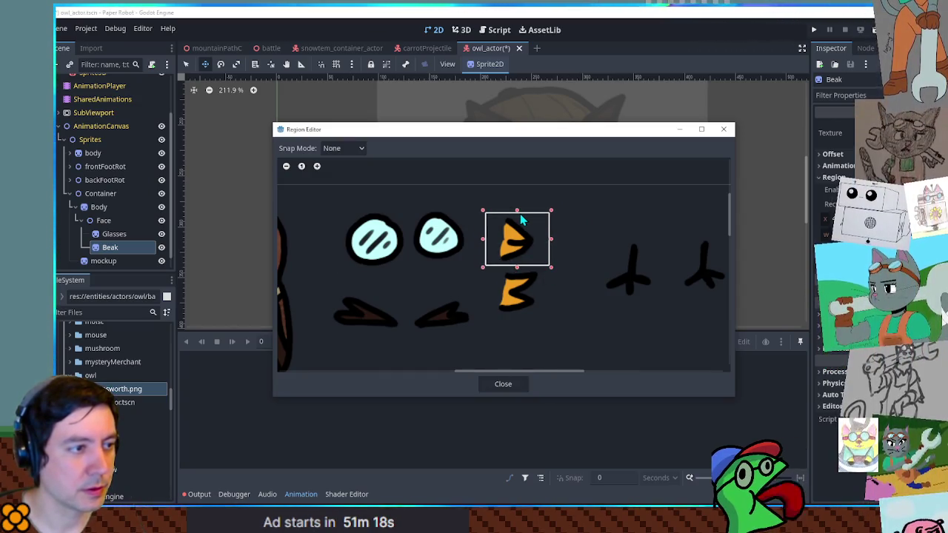
pyautogui.click(506, 387)
pyautogui.moveTo(559, 180); pyautogui.dragTo(578, 202)
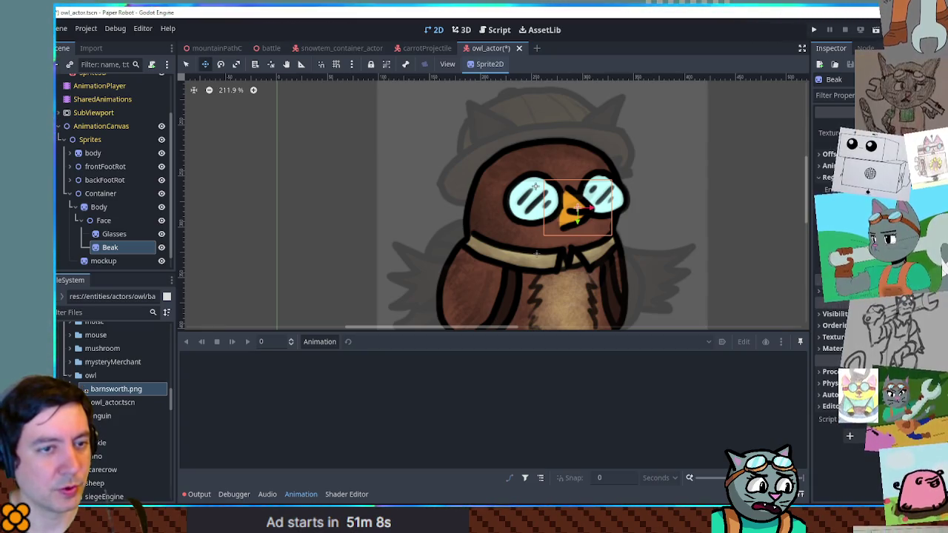
# Step through undo and redo to settle on the larger pointed beak drawing
pyautogui.hotkey('ctrl', 'z')
pyautogui.hotkey('ctrl', 'shift', 'z')
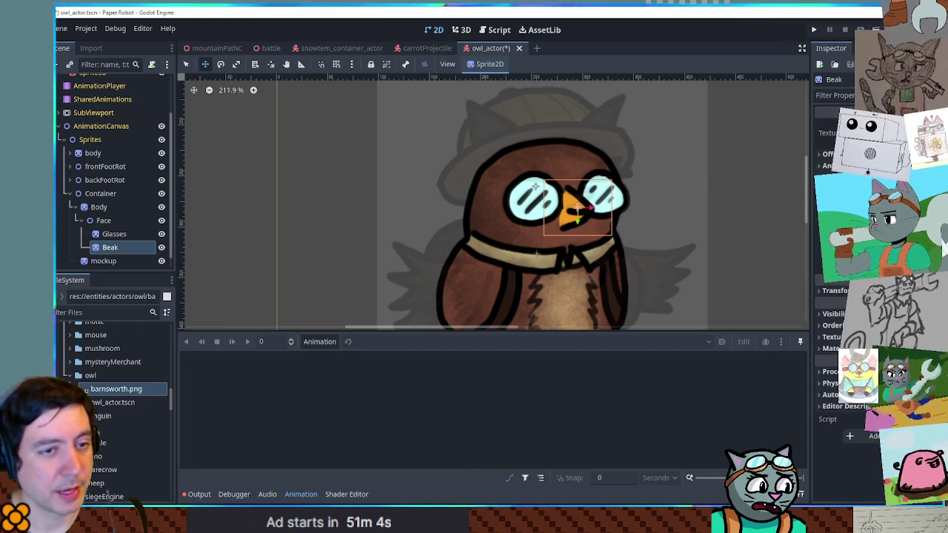
pyautogui.hotkey('ctrl', 'z')
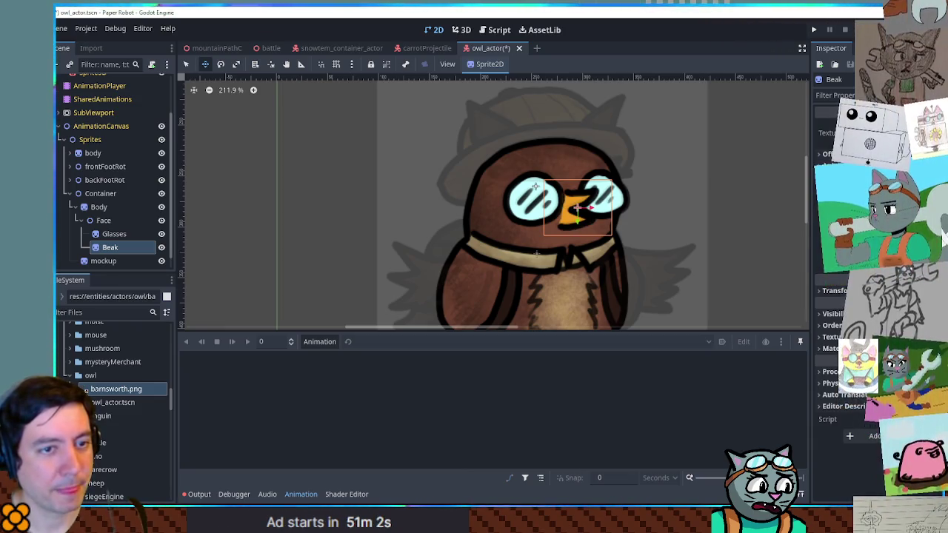
pyautogui.hotkey('ctrl', 'shift', 'z')
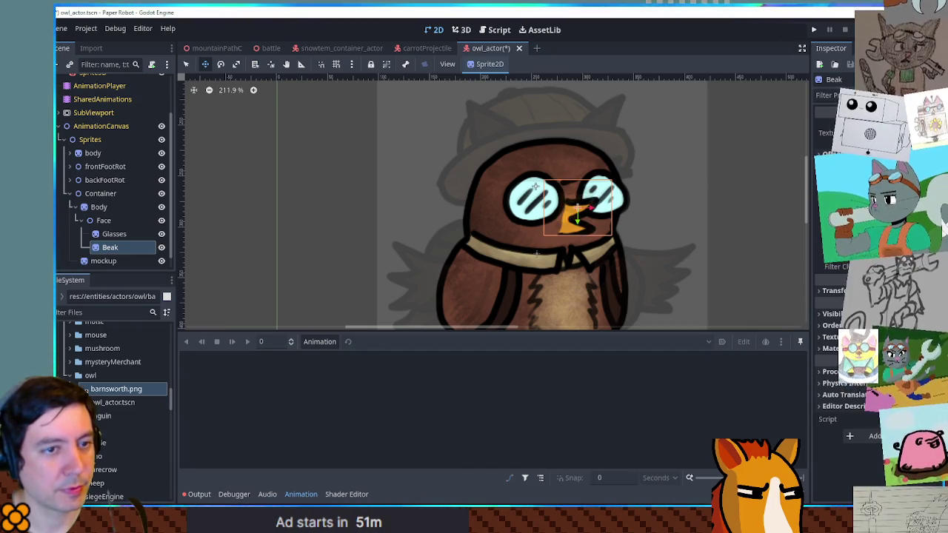
pyautogui.hotkey('ctrl', 'shift', 'z')
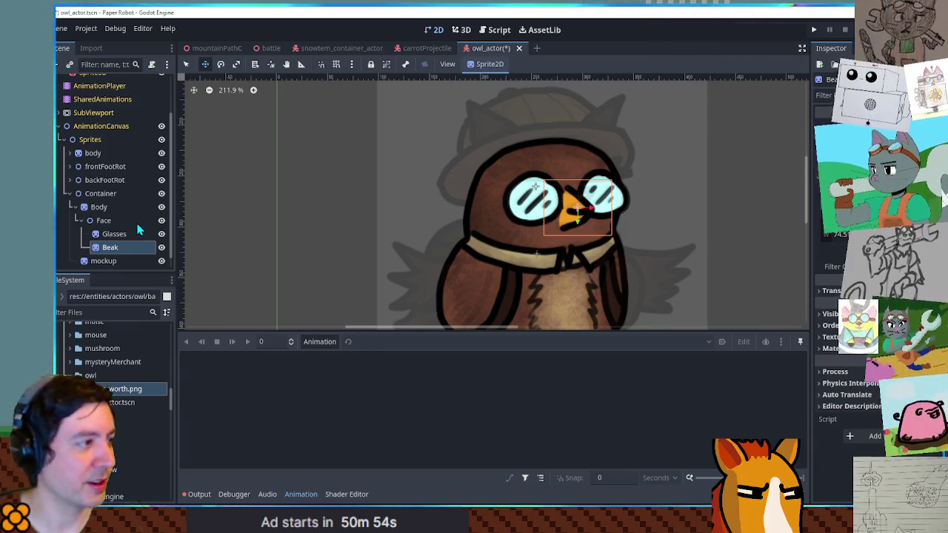
pyautogui.click(127, 248)
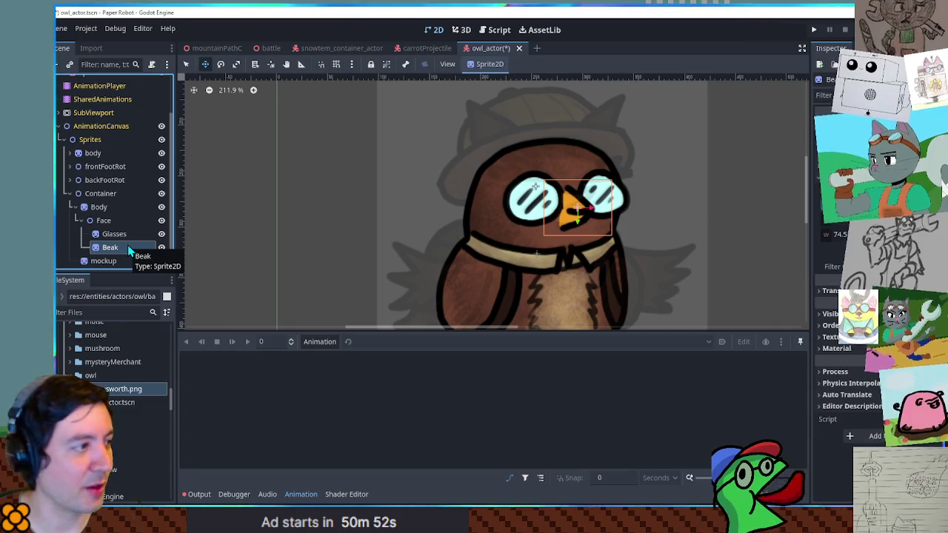
# Duplicate Beak as Brows, crop it to the black eyebrow pair, and set it above the goggles
pyautogui.hotkey('ctrl', 'd')
pyautogui.press('F2')
pyautogui.write('Brows')
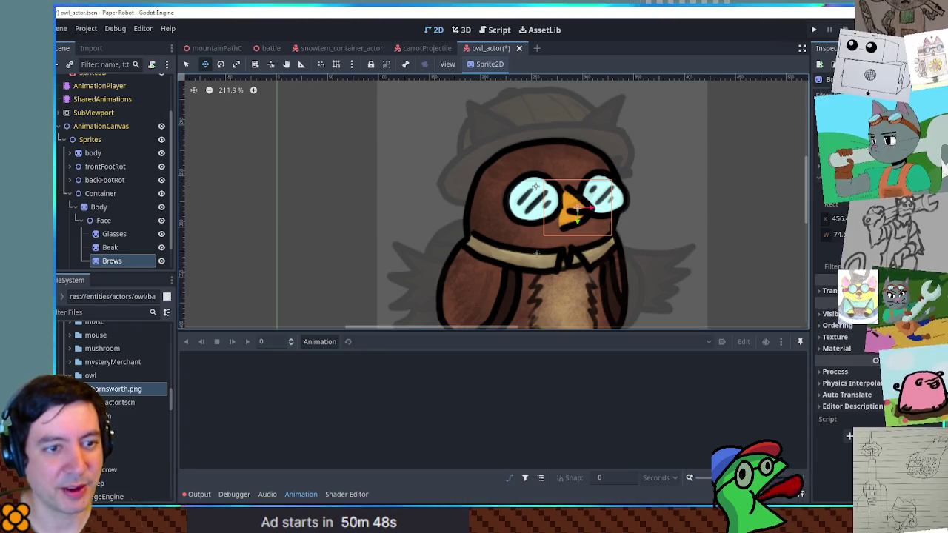
pyautogui.click(852, 189)
pyautogui.scroll(5, 523, 271)
pyautogui.moveTo(475, 187); pyautogui.dragTo(640, 249)
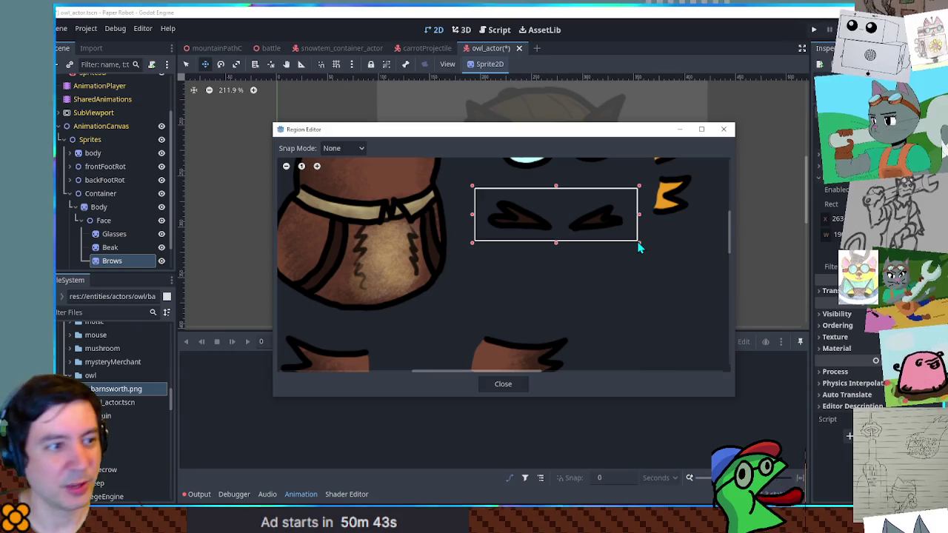
pyautogui.click(503, 383)
pyautogui.moveTo(609, 249); pyautogui.dragTo(590, 208)
pyautogui.scroll(-1, 130, 259)
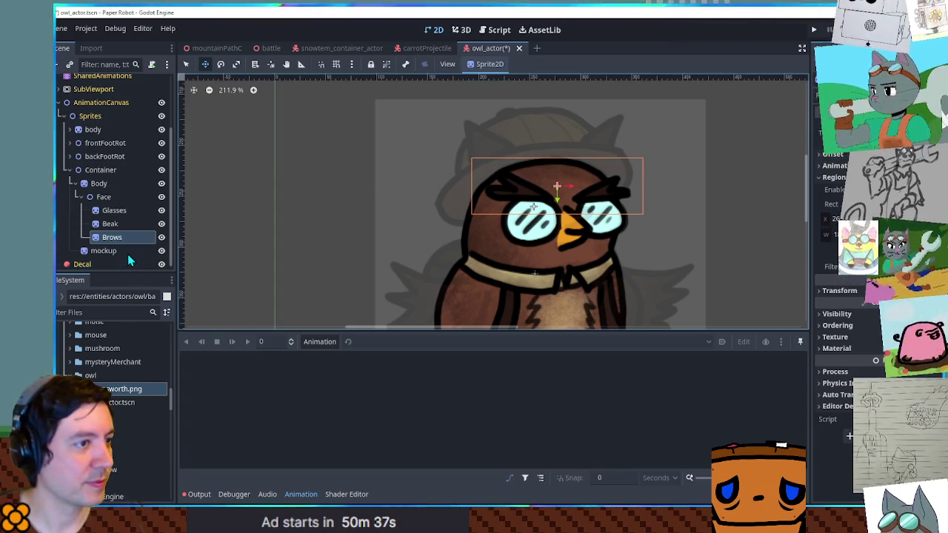
pyautogui.click(99, 184)
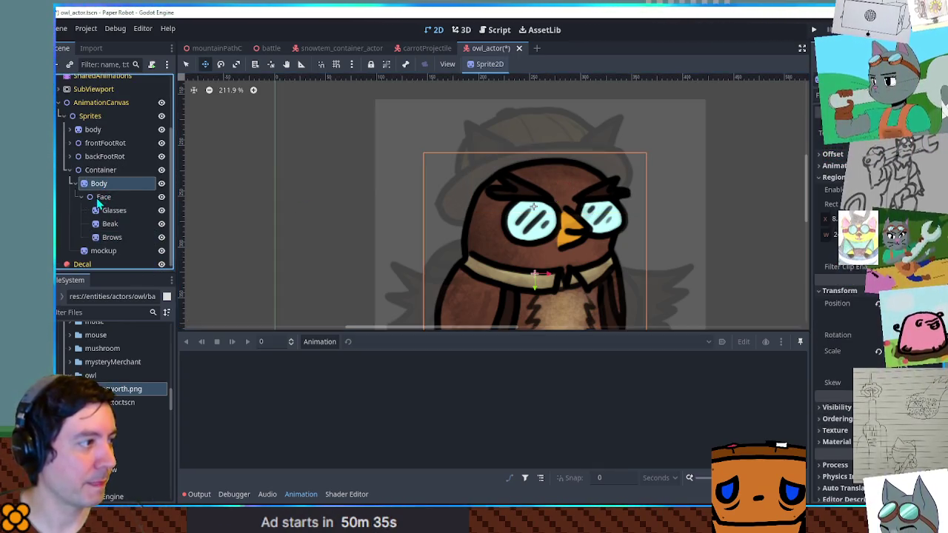
pyautogui.click(82, 197)
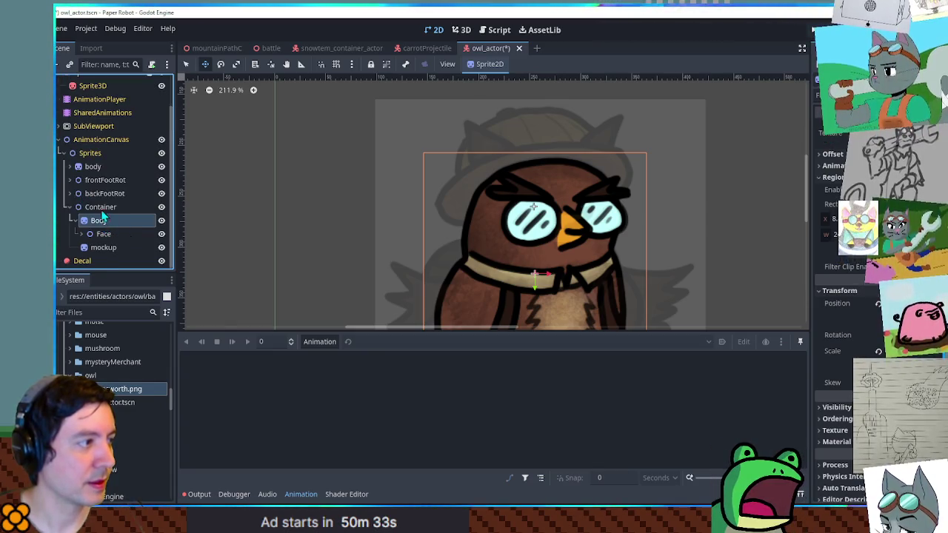
# Add a Sprite2D child named Hat under Body and give it the barnsworth.png texture
pyautogui.hotkey('ctrl', 'a')
pyautogui.write('sprite2')
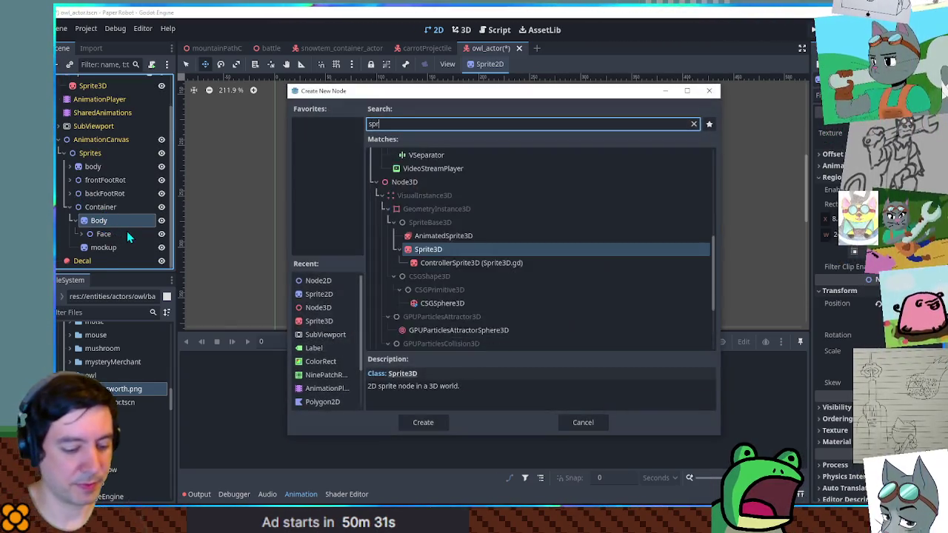
pyautogui.press('Return')
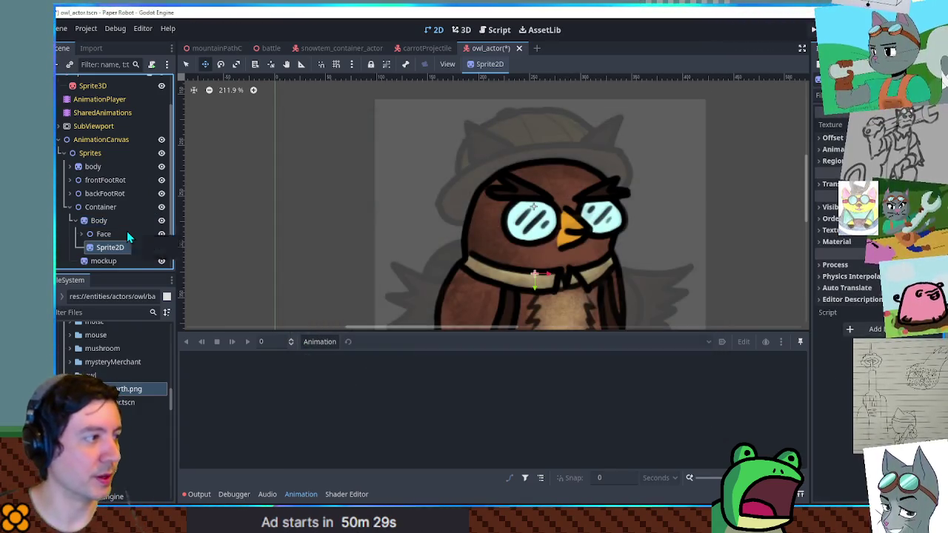
pyautogui.press('F2')
pyautogui.write('Hat')
pyautogui.press('Return')
pyautogui.moveTo(129, 389)
pyautogui.mouseDown()
pyautogui.moveTo(122, 237)
pyautogui.moveTo(117, 246)
pyautogui.mouseUp()
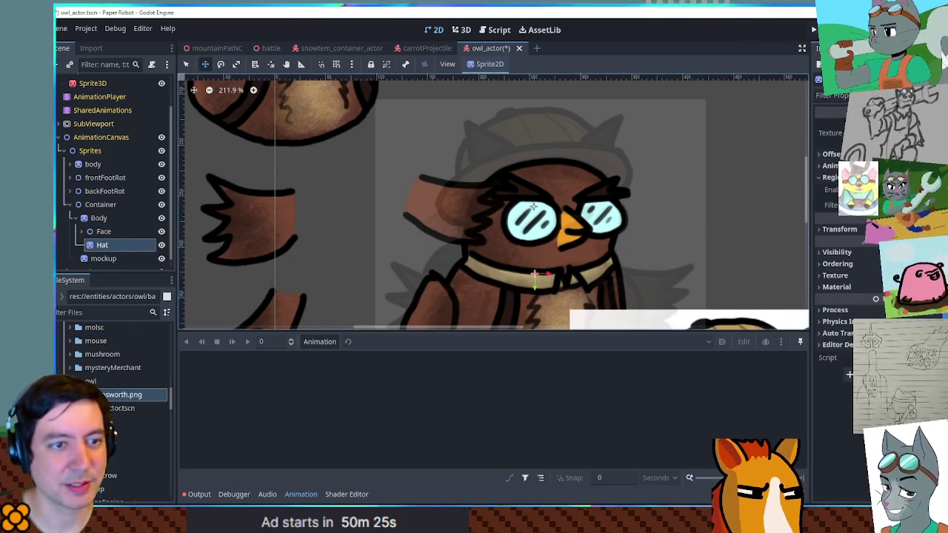
# Crop the Hat region to the tan hat, move it onto the head, and draw it behind the face
pyautogui.click(874, 190)
pyautogui.click(857, 251)
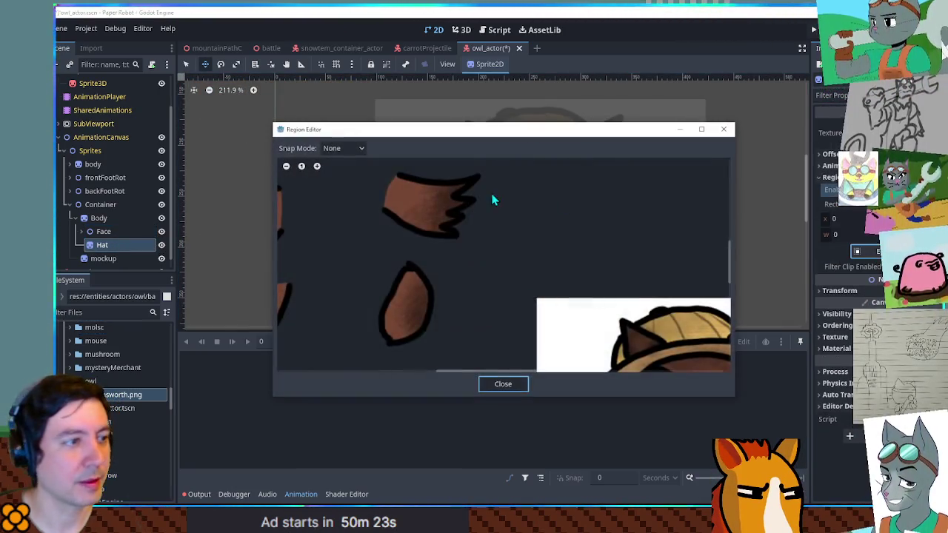
pyautogui.moveTo(461, 225); pyautogui.dragTo(606, 337)
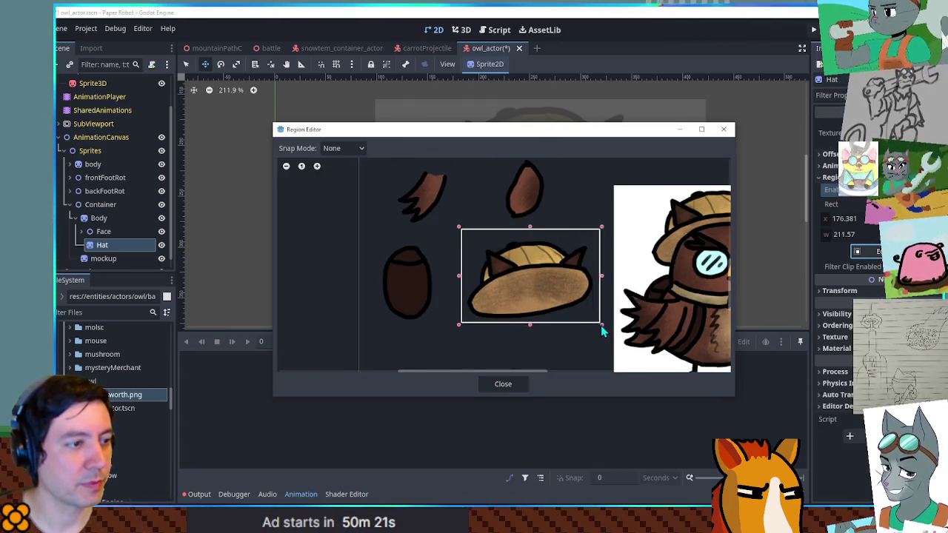
pyautogui.click(521, 384)
pyautogui.moveTo(540, 268)
pyautogui.mouseDown()
pyautogui.moveTo(550, 169)
pyautogui.moveTo(549, 178)
pyautogui.mouseUp()
pyautogui.click(843, 326)
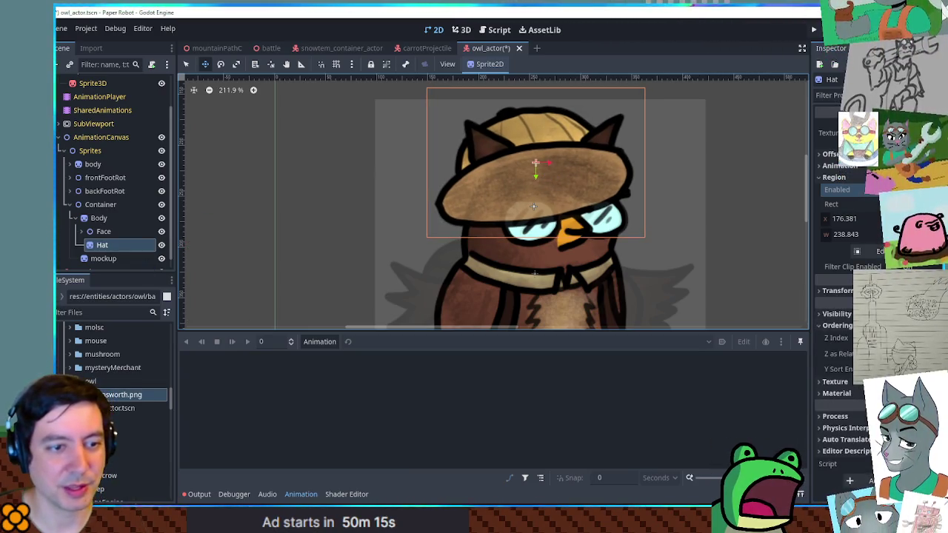
pyautogui.click(878, 338)
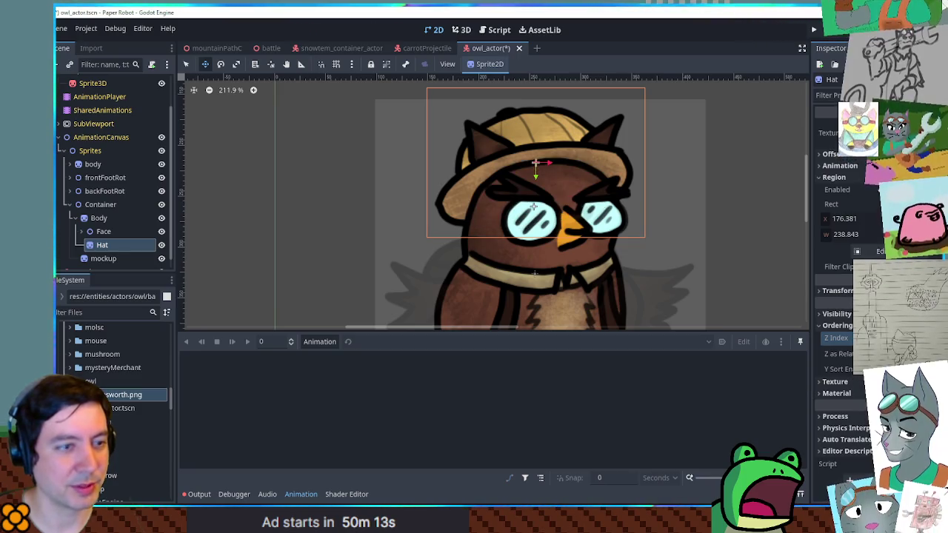
pyautogui.moveTo(569, 187); pyautogui.dragTo(568, 186)
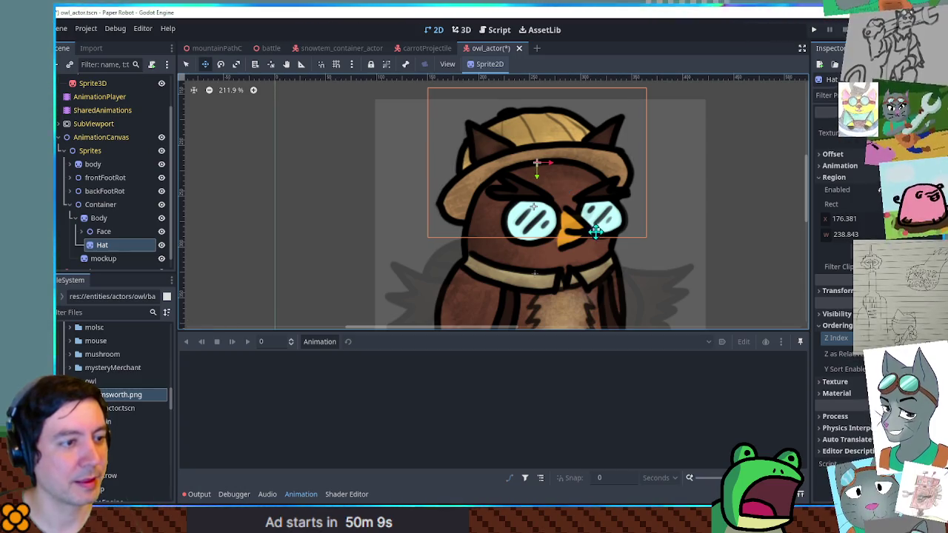
pyautogui.scroll(-5, 625, 176)
# Duplicate the Hat sprite and rename the copy Backpack
pyautogui.click(109, 249)
pyautogui.hotkey('ctrl', 'd')
pyautogui.press('F2')
pyautogui.write('Backpack')
pyautogui.press('Return')
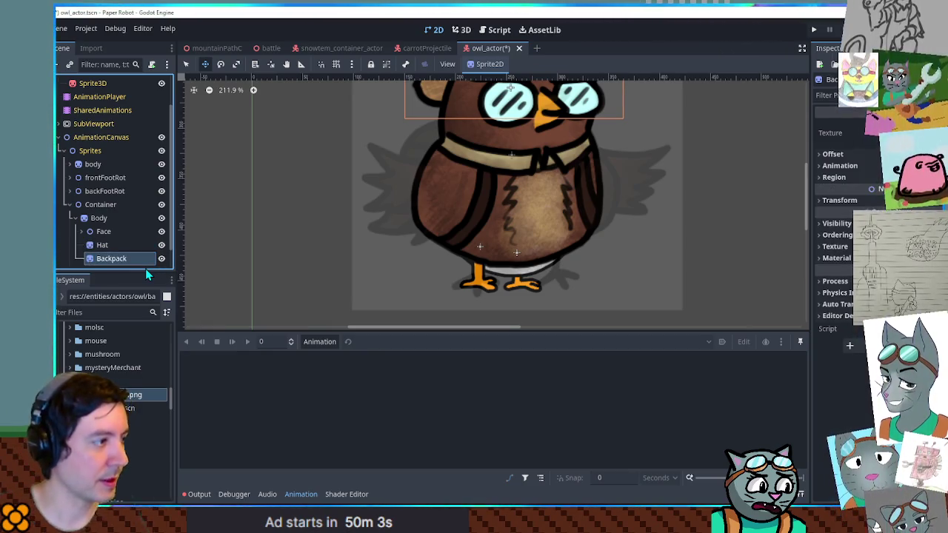
# Crop Backpack to the brown backpack shape and place it on the owl's left side
pyautogui.click(824, 177)
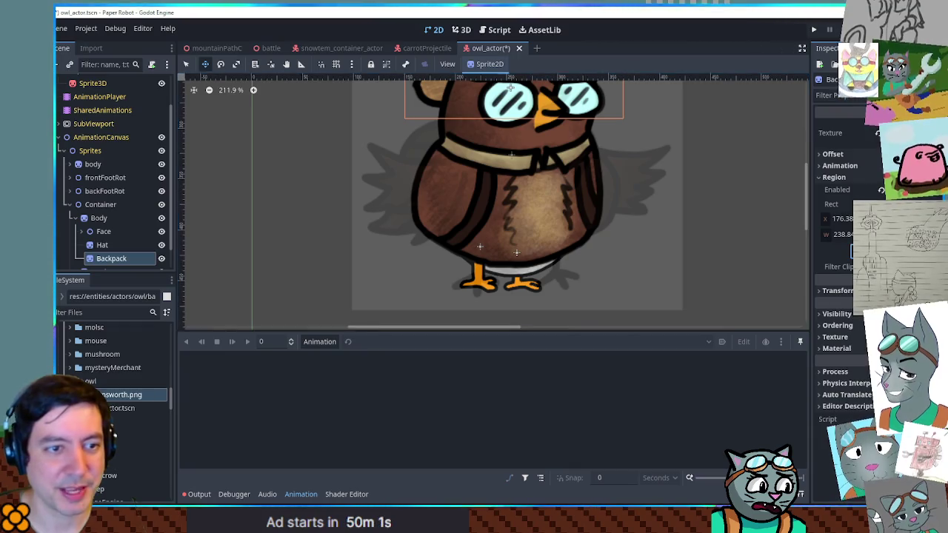
pyautogui.click(859, 250)
pyautogui.moveTo(327, 193)
pyautogui.mouseDown()
pyautogui.moveTo(408, 303)
pyautogui.moveTo(405, 294)
pyautogui.mouseUp()
pyautogui.click(503, 383)
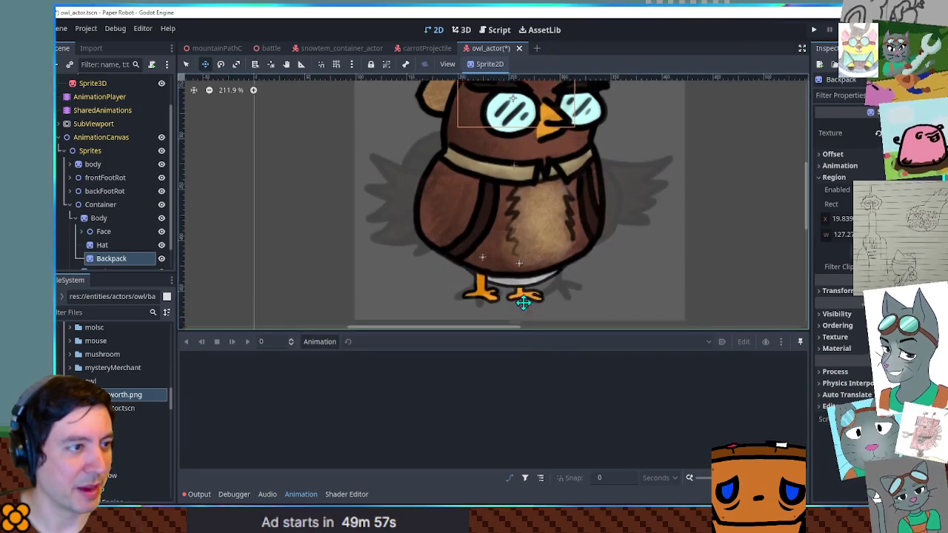
pyautogui.moveTo(555, 138)
pyautogui.mouseDown()
pyautogui.moveTo(575, 126)
pyautogui.moveTo(487, 271)
pyautogui.moveTo(505, 252)
pyautogui.mouseUp()
pyautogui.scroll(-5, 628, 186)
pyautogui.scroll(2, 615, 157)
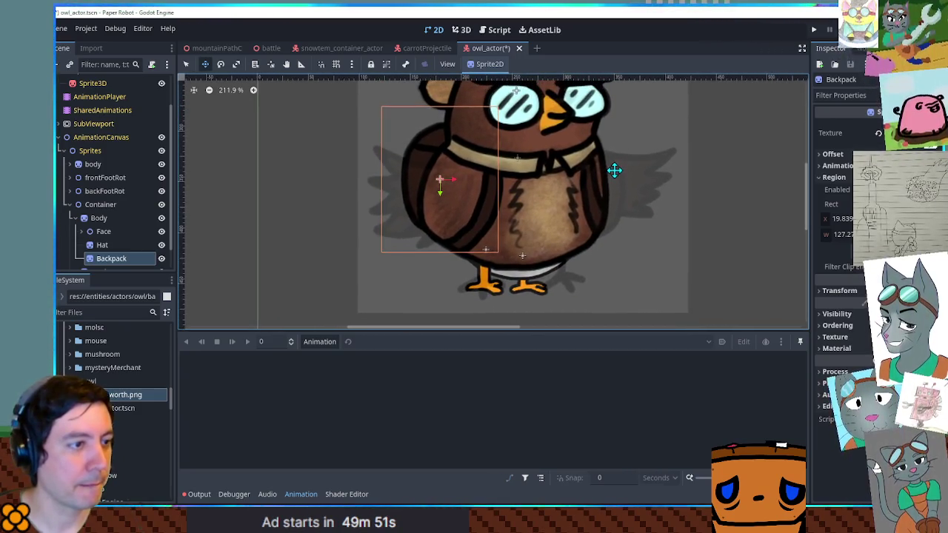
pyautogui.scroll(-1, 92, 244)
pyautogui.scroll(1, 110, 243)
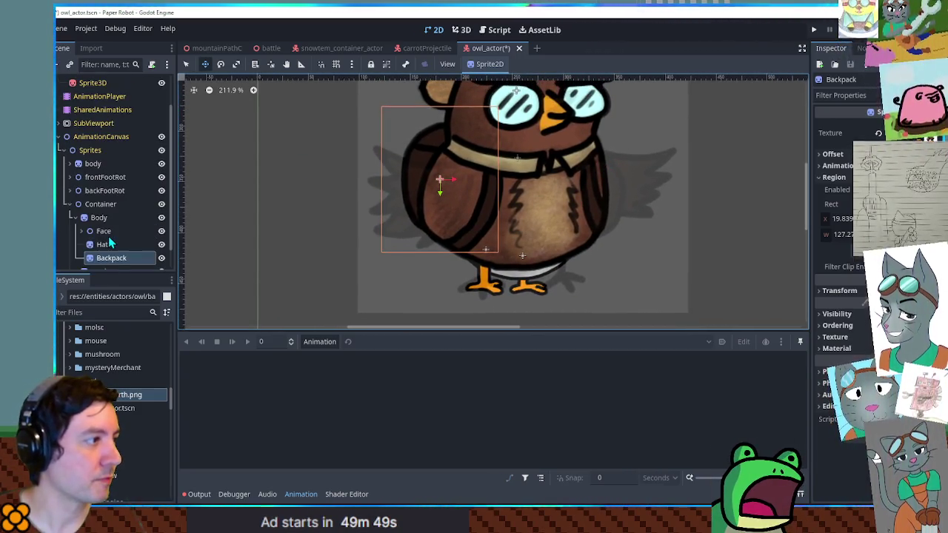
pyautogui.click(78, 218)
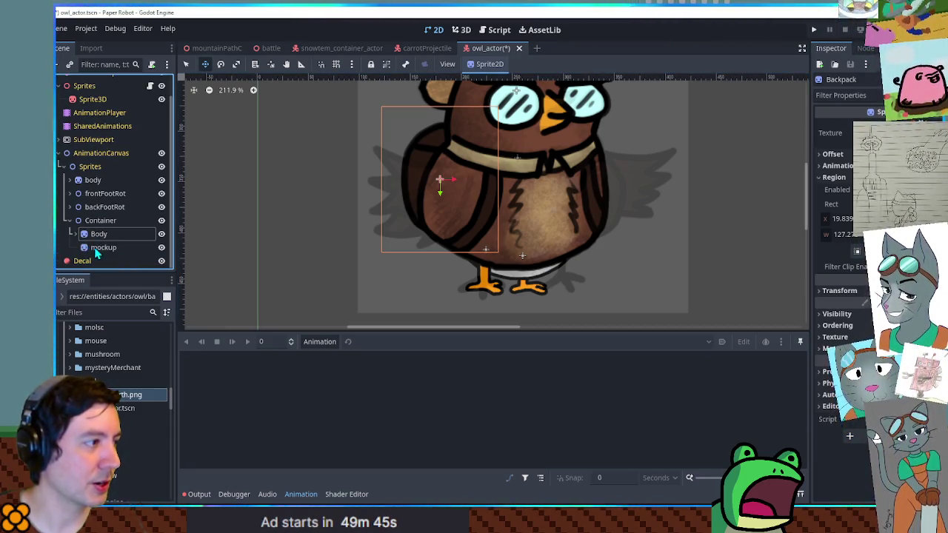
pyautogui.click(75, 233)
# Duplicate Backpack as Leg1, crop it to the left foot, and move it to the owl's feet
pyautogui.click(111, 234)
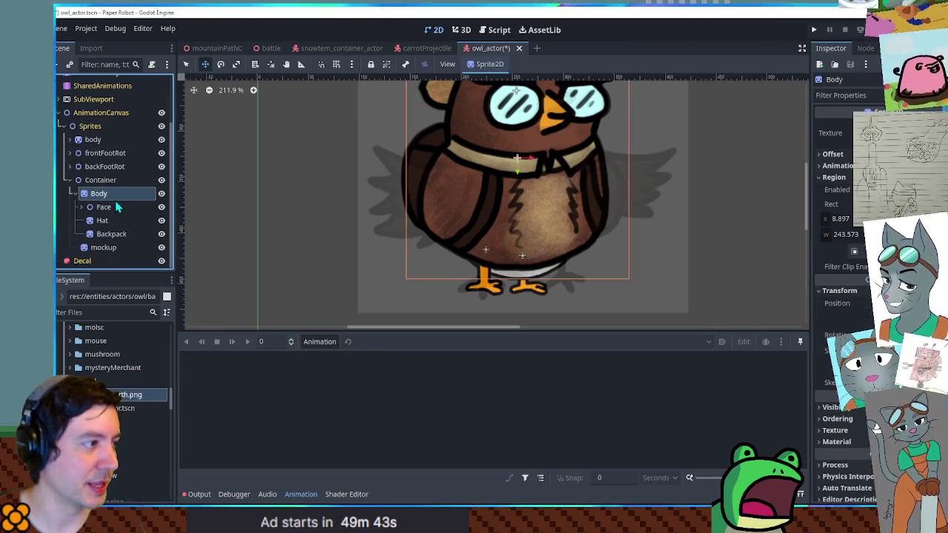
pyautogui.click(110, 234)
pyautogui.hotkey('ctrl', 'd')
pyautogui.doubleClick(145, 247)
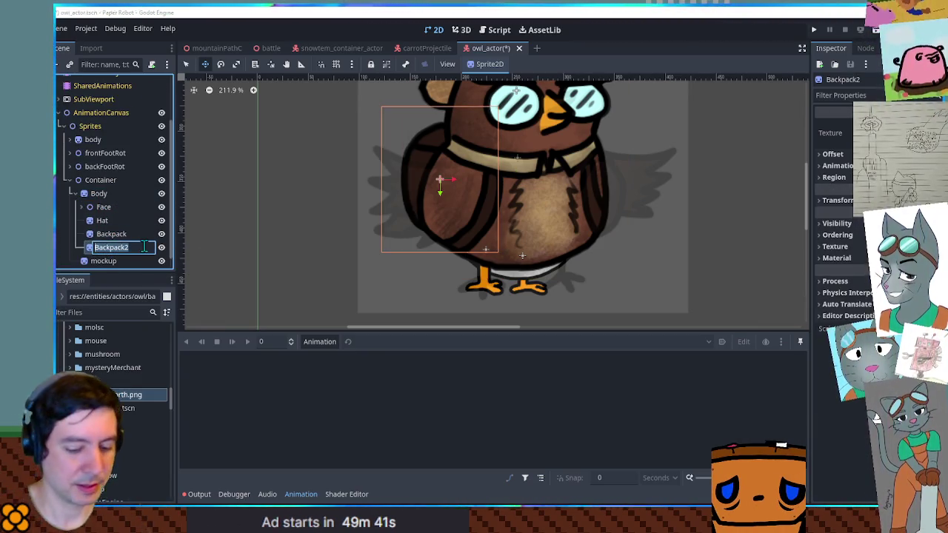
pyautogui.write('1')
pyautogui.press('Return')
pyautogui.click(834, 177)
pyautogui.click(857, 251)
pyautogui.scroll(3, 533, 264)
pyautogui.scroll(-3, 496, 235)
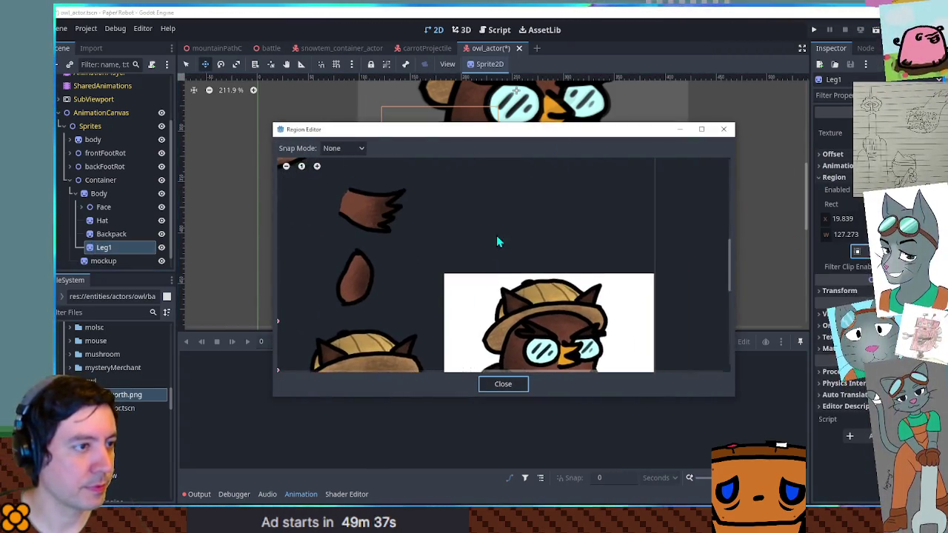
pyautogui.scroll(2, 532, 282)
pyautogui.moveTo(549, 172)
pyautogui.mouseDown()
pyautogui.moveTo(594, 233)
pyautogui.moveTo(605, 232)
pyautogui.mouseUp()
pyautogui.click(503, 384)
pyautogui.moveTo(444, 157)
pyautogui.mouseDown()
pyautogui.moveTo(525, 298)
pyautogui.moveTo(514, 282)
pyautogui.moveTo(633, 287)
pyautogui.mouseUp()
# Duplicate Leg1 as Leg2, crop it to the second foot, and place it at the right foot
pyautogui.hotkey('ctrl', 'd')
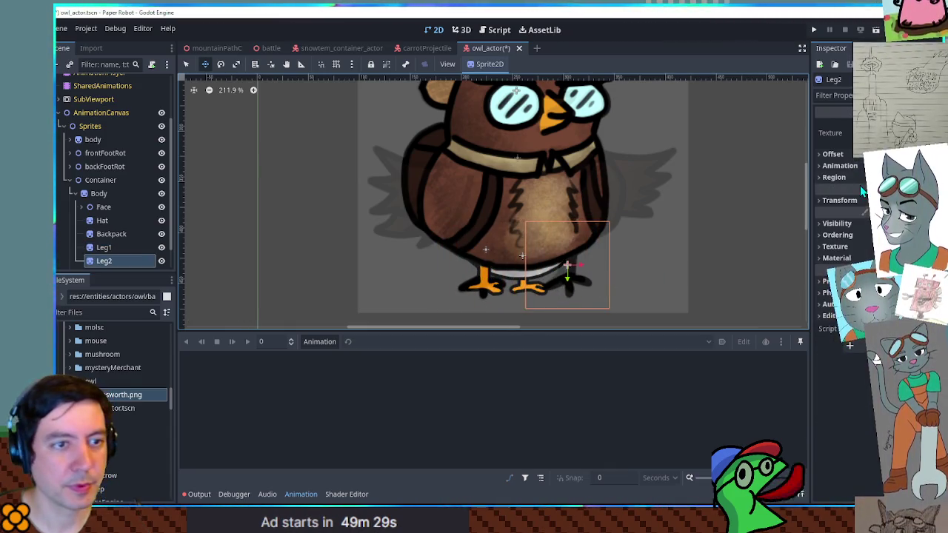
pyautogui.click(833, 177)
pyautogui.click(857, 252)
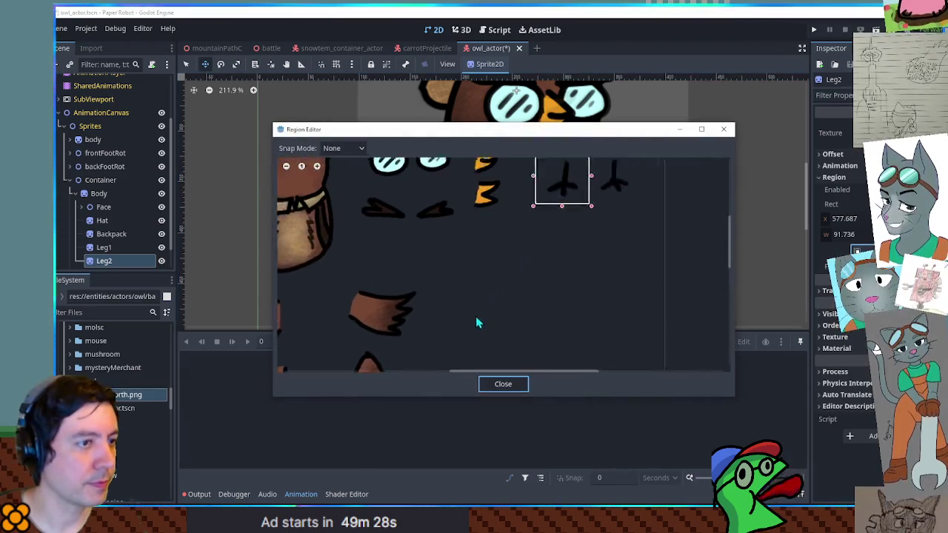
pyautogui.moveTo(585, 202)
pyautogui.mouseDown()
pyautogui.moveTo(618, 197)
pyautogui.moveTo(616, 169)
pyautogui.mouseUp()
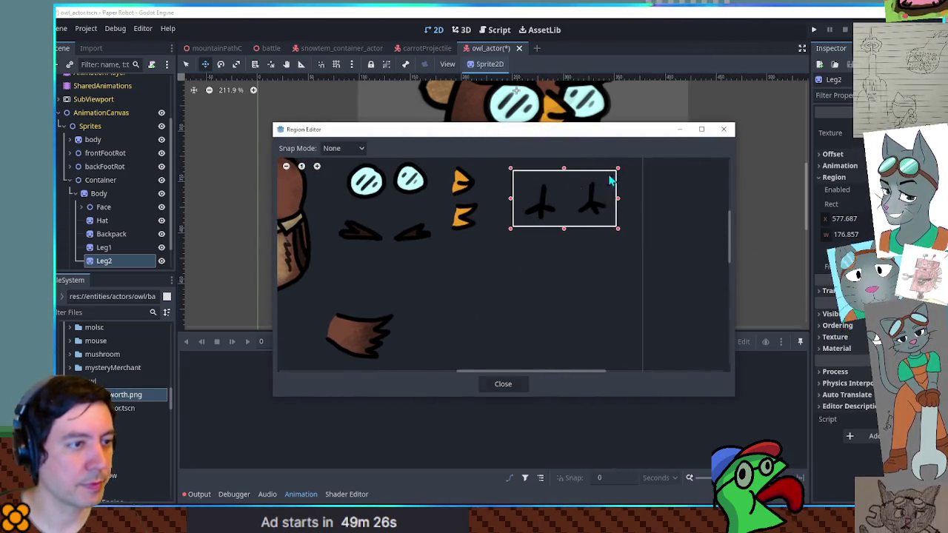
pyautogui.moveTo(511, 202); pyautogui.dragTo(568, 204)
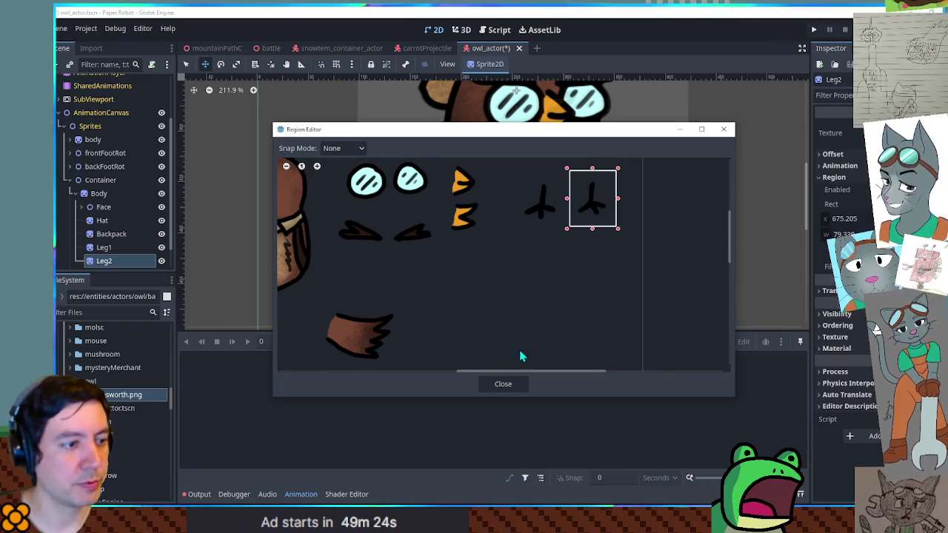
pyautogui.click(515, 381)
pyautogui.moveTo(592, 248); pyautogui.dragTo(587, 253)
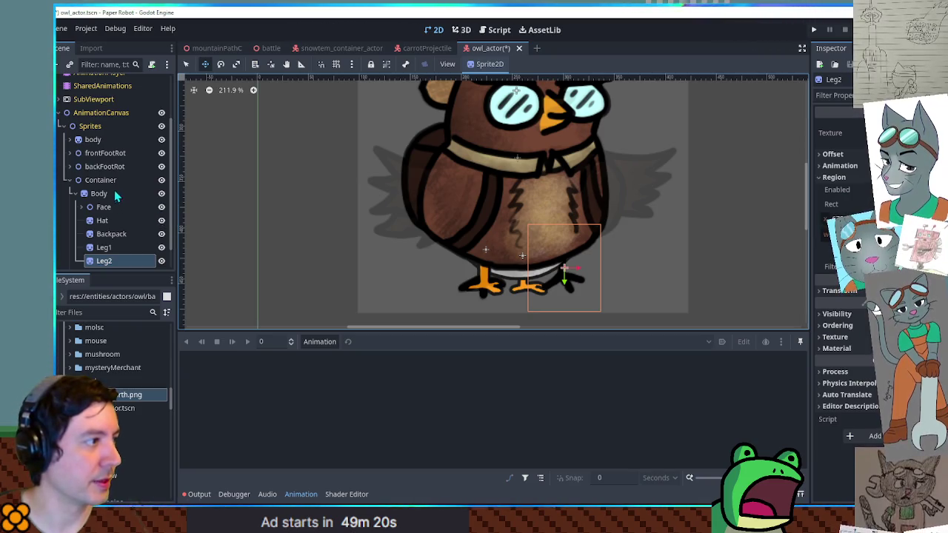
pyautogui.click(111, 166)
pyautogui.keyDown('shift'); pyautogui.click(111, 139); pyautogui.keyUp('shift')
# Delete the old body and feet nodes
pyautogui.press('Delete')
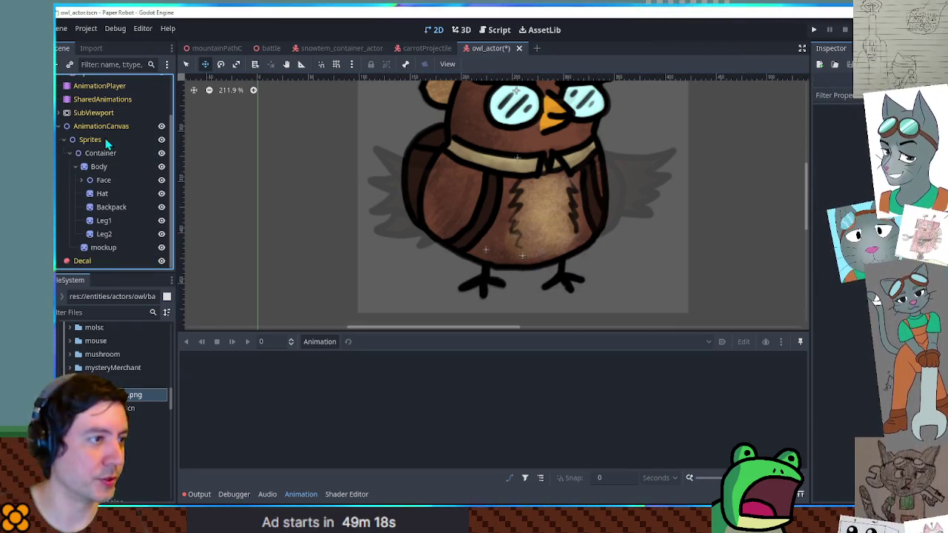
pyautogui.scroll(5, 321, 170)
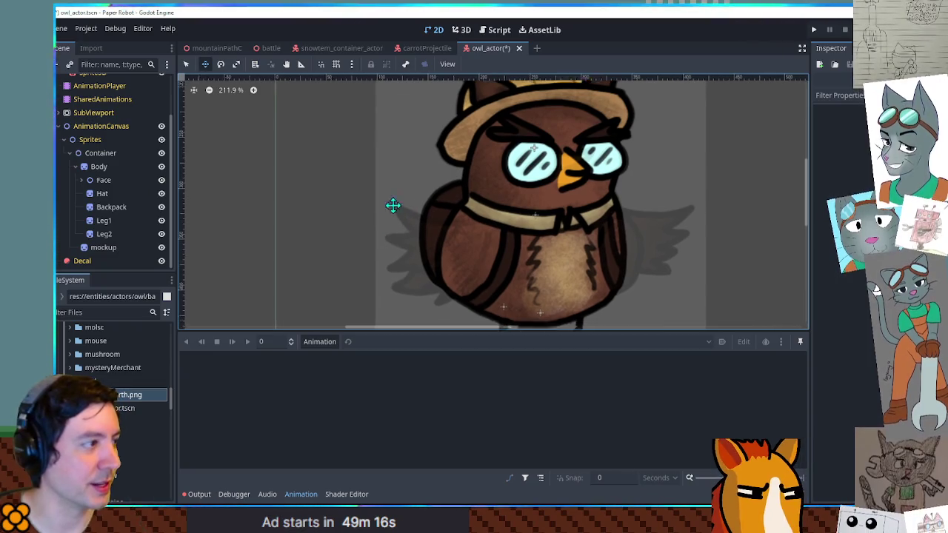
pyautogui.scroll(-2, 398, 210)
pyautogui.click(103, 247)
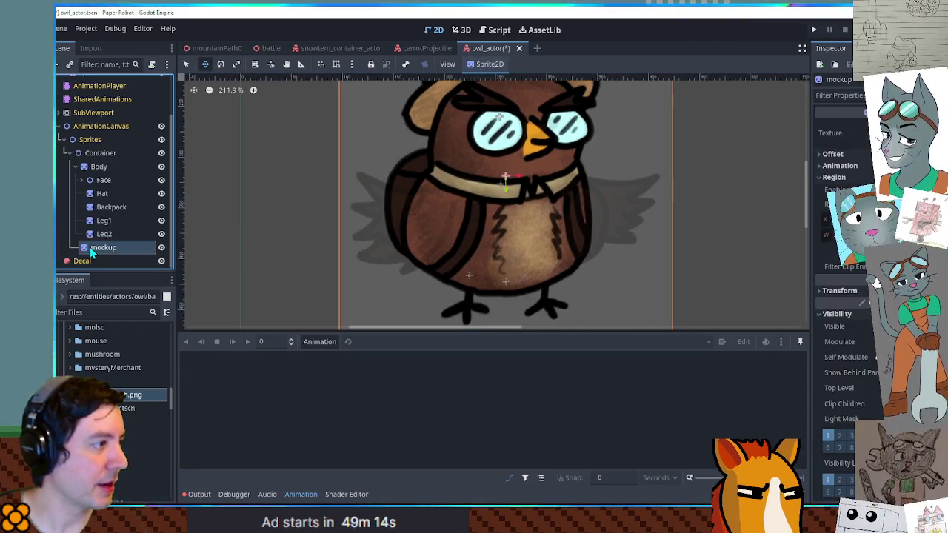
# Add a Sprite2D child under Body and name it Arm1
pyautogui.click(82, 180)
pyautogui.click(99, 167)
pyautogui.click(81, 179)
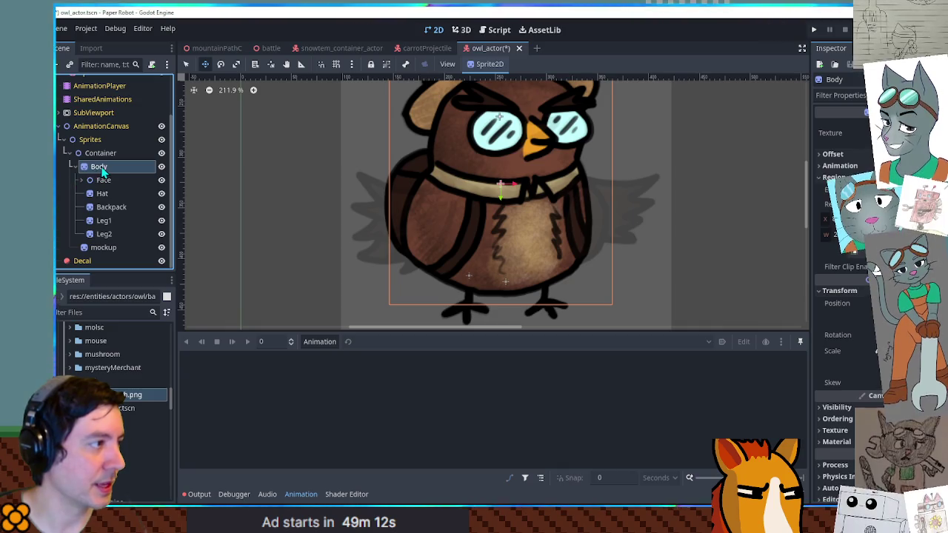
pyautogui.hotkey('ctrl', 'a')
pyautogui.write('sp')
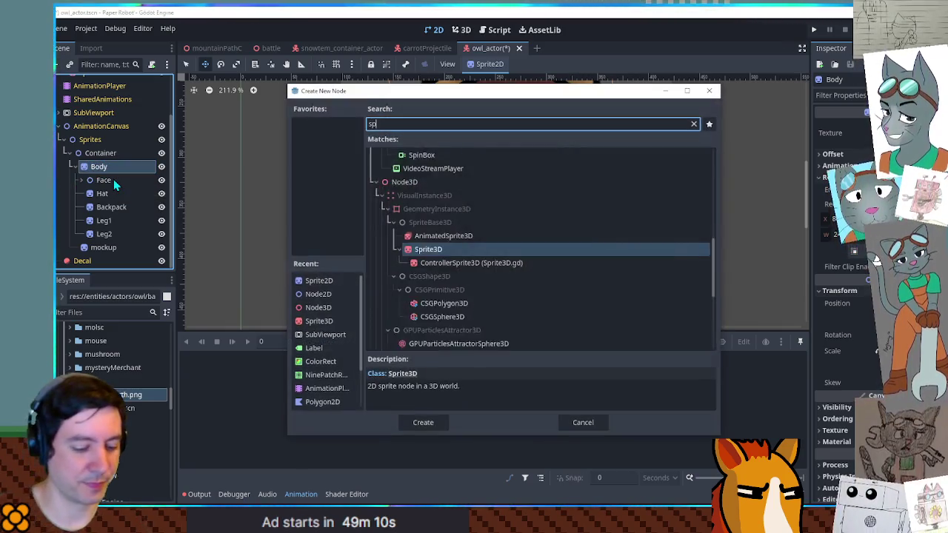
pyautogui.write('rite2d')
pyautogui.press('Return')
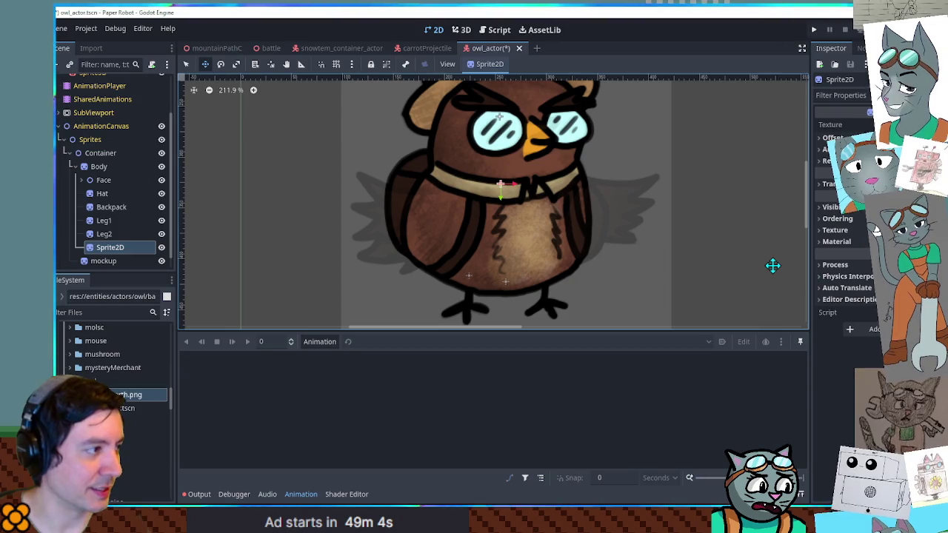
pyautogui.press('F2')
pyautogui.write('Arm1')
pyautogui.press('Return')
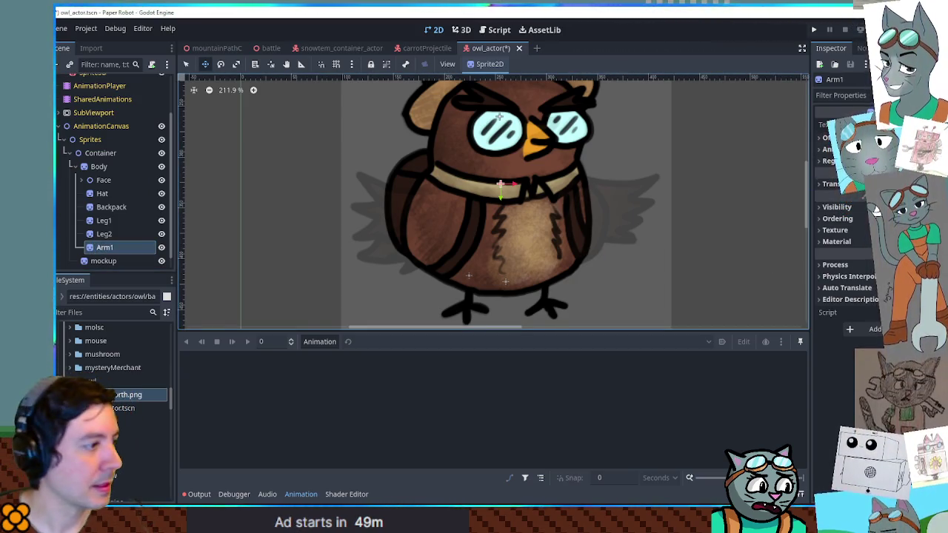
# Crop Arm1's region to the left arm and move it to the owl's left side
pyautogui.click(833, 161)
pyautogui.click(857, 251)
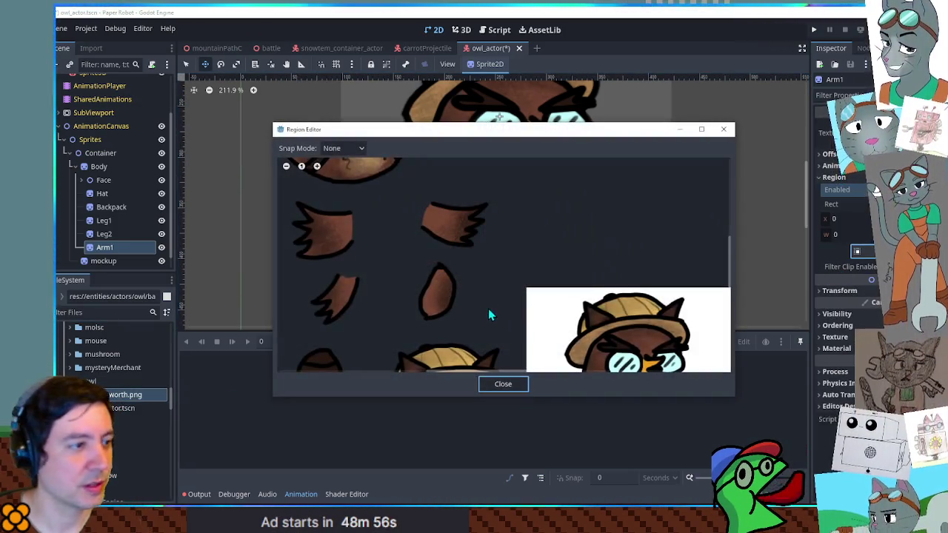
pyautogui.moveTo(396, 194)
pyautogui.mouseDown()
pyautogui.moveTo(500, 274)
pyautogui.moveTo(475, 271)
pyautogui.mouseUp()
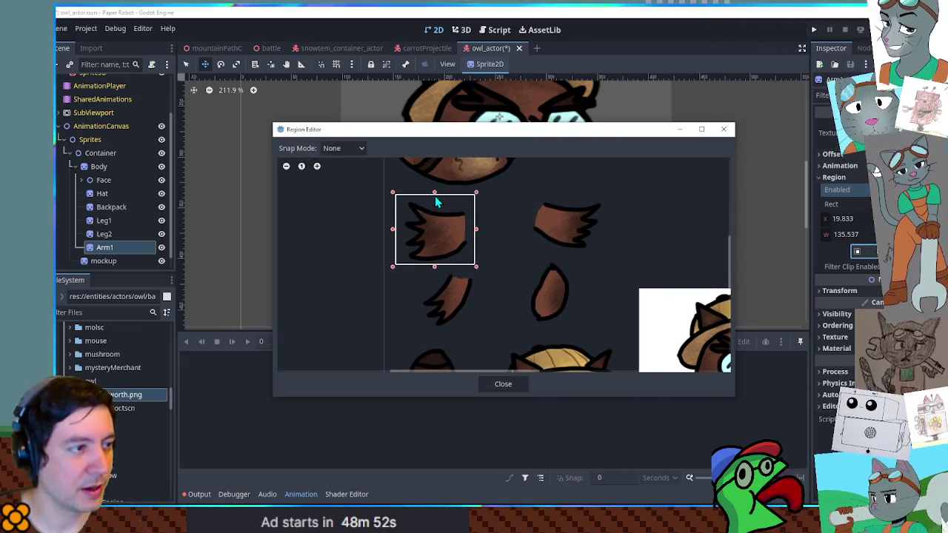
pyautogui.moveTo(436, 202); pyautogui.dragTo(436, 205)
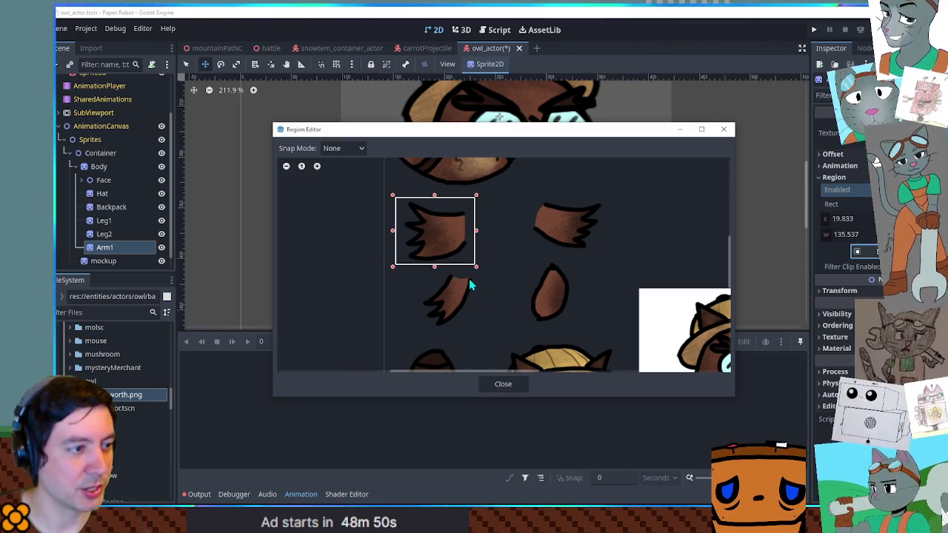
pyautogui.moveTo(477, 237); pyautogui.dragTo(480, 237)
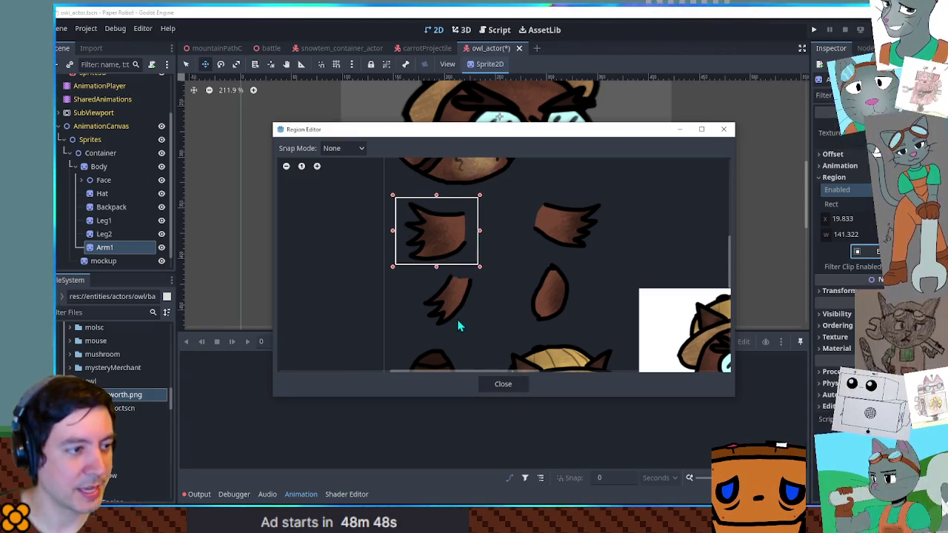
pyautogui.click(511, 386)
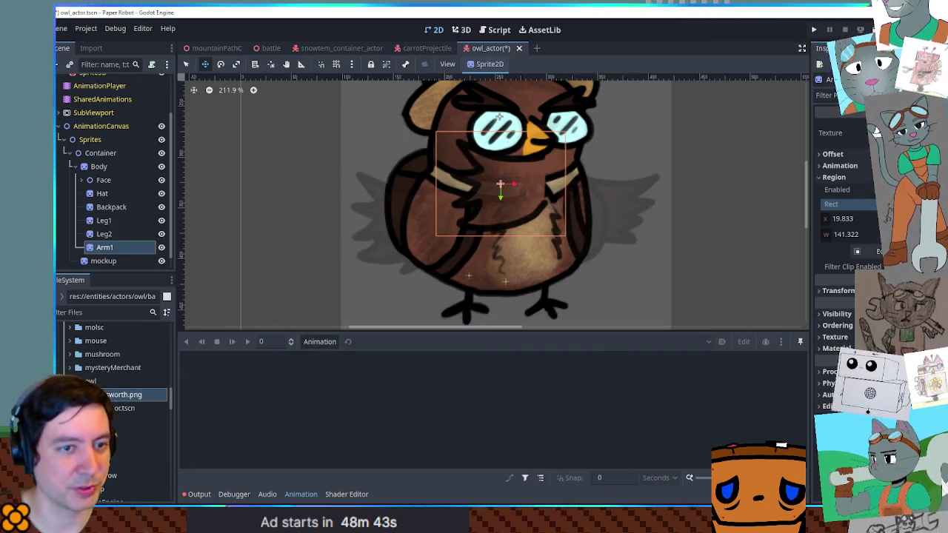
pyautogui.moveTo(517, 187)
pyautogui.mouseDown()
pyautogui.moveTo(407, 244)
pyautogui.moveTo(430, 214)
pyautogui.mouseUp()
# Duplicate Arm1 as Arm2, crop it to the right arm and place it on the right
pyautogui.click(110, 248)
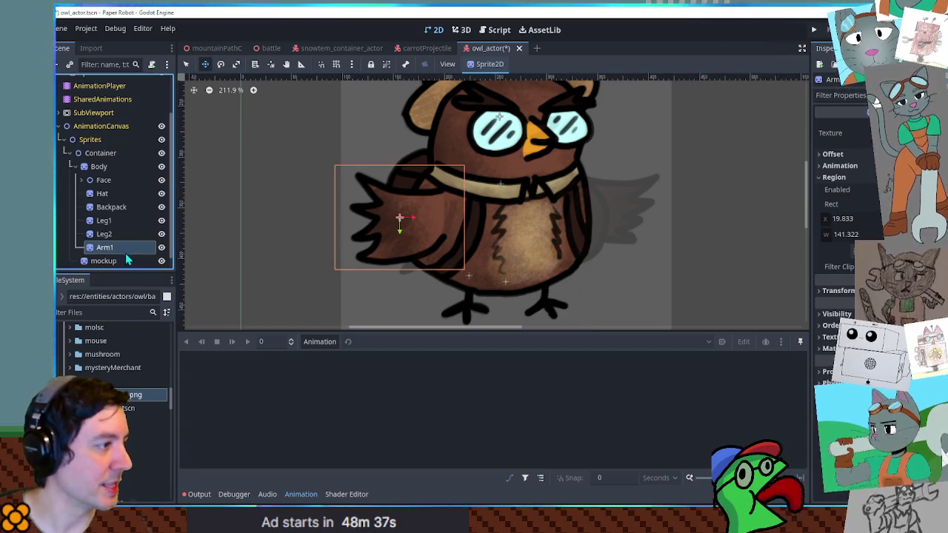
pyautogui.hotkey('ctrl', 'd')
pyautogui.click(845, 250)
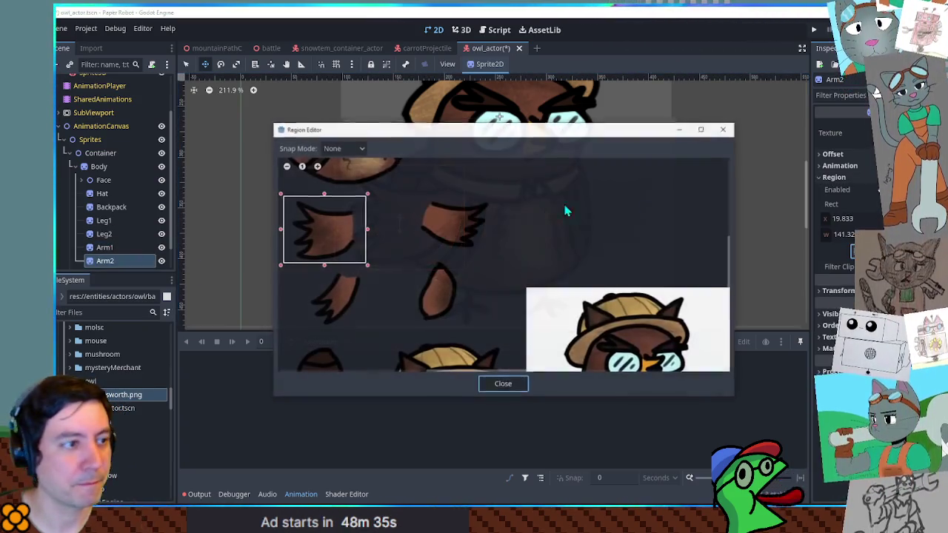
pyautogui.moveTo(365, 230)
pyautogui.mouseDown()
pyautogui.moveTo(555, 235)
pyautogui.moveTo(495, 234)
pyautogui.mouseUp()
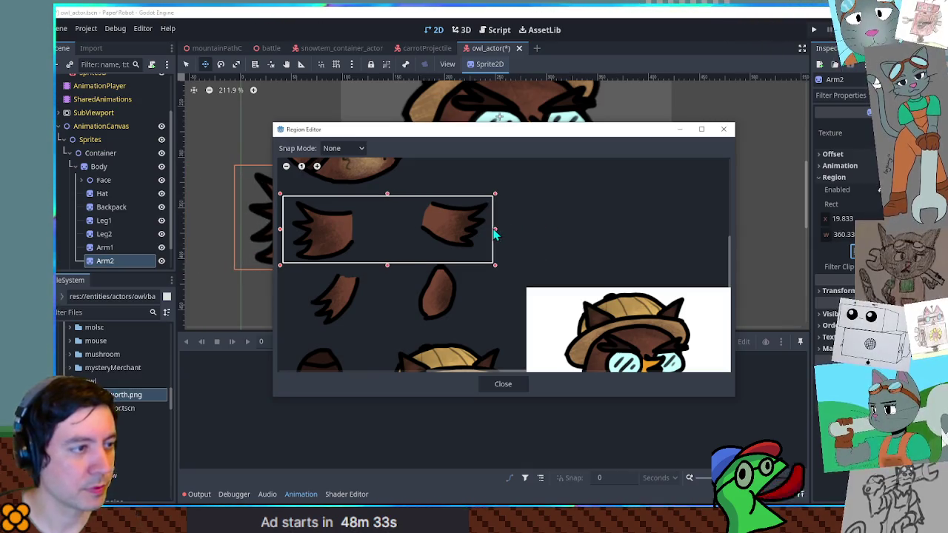
pyautogui.moveTo(282, 230); pyautogui.dragTo(414, 233)
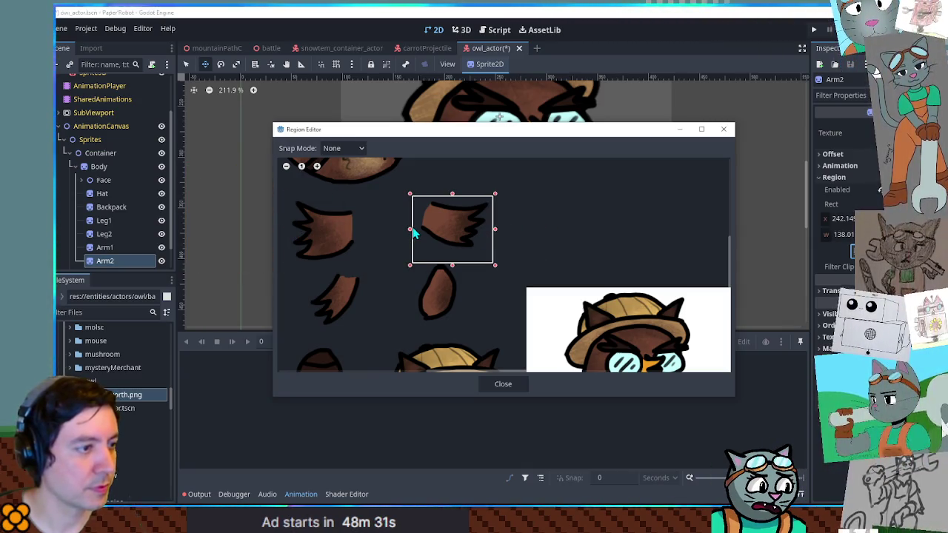
pyautogui.click(503, 385)
pyautogui.moveTo(420, 218)
pyautogui.mouseDown()
pyautogui.moveTo(646, 237)
pyautogui.moveTo(659, 218)
pyautogui.moveTo(615, 227)
pyautogui.mouseUp()
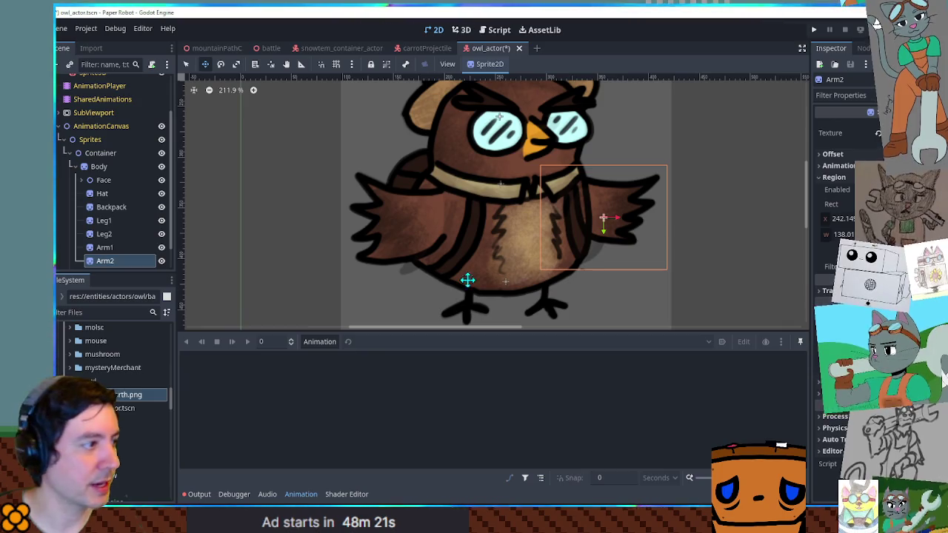
# Delete the faded mockup reference sprite
pyautogui.click(118, 247)
pyautogui.press('q')
pyautogui.click(263, 212)
pyautogui.scroll(-2, 319, 216)
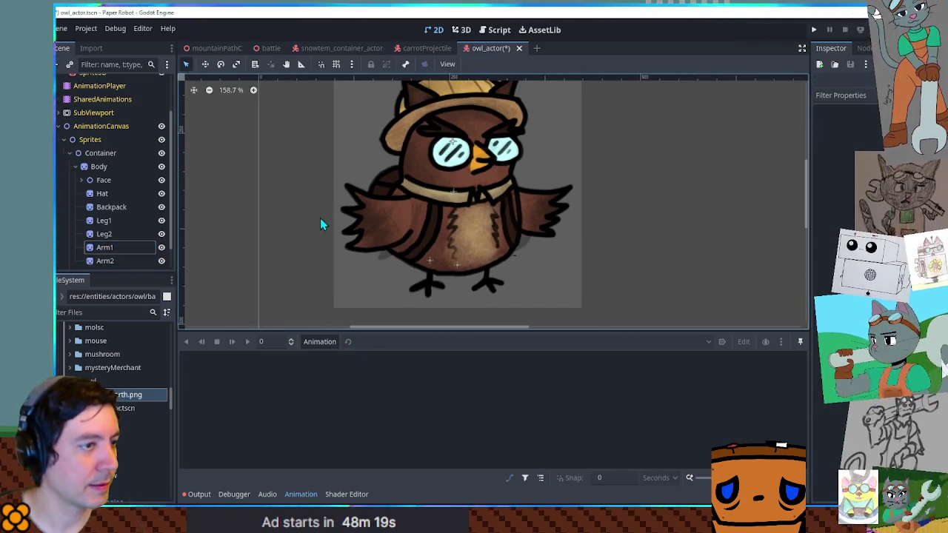
pyautogui.scroll(-1, 118, 245)
pyautogui.click(113, 246)
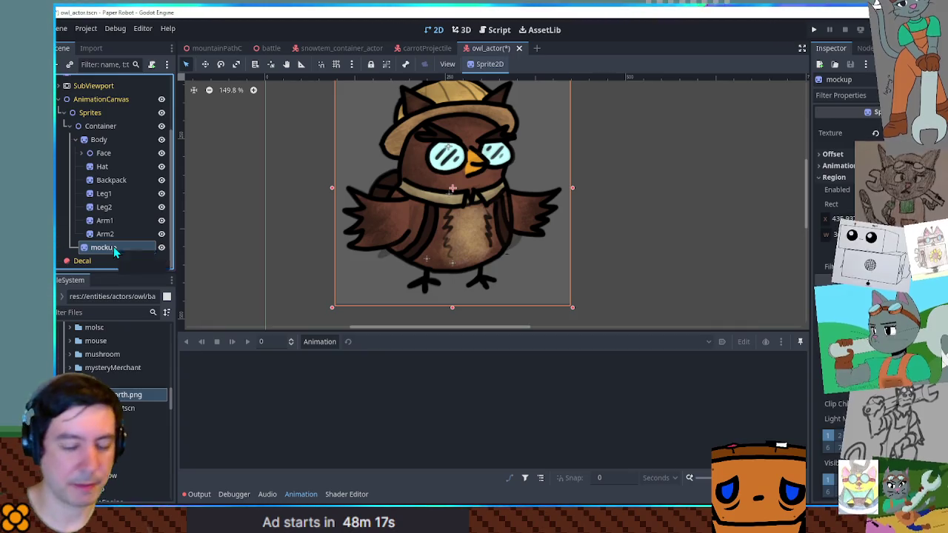
pyautogui.press('Delete')
# Trim the bottom edge of Arm2's crop region and save owl_actor
pyautogui.hscroll(-3, 370, 243)
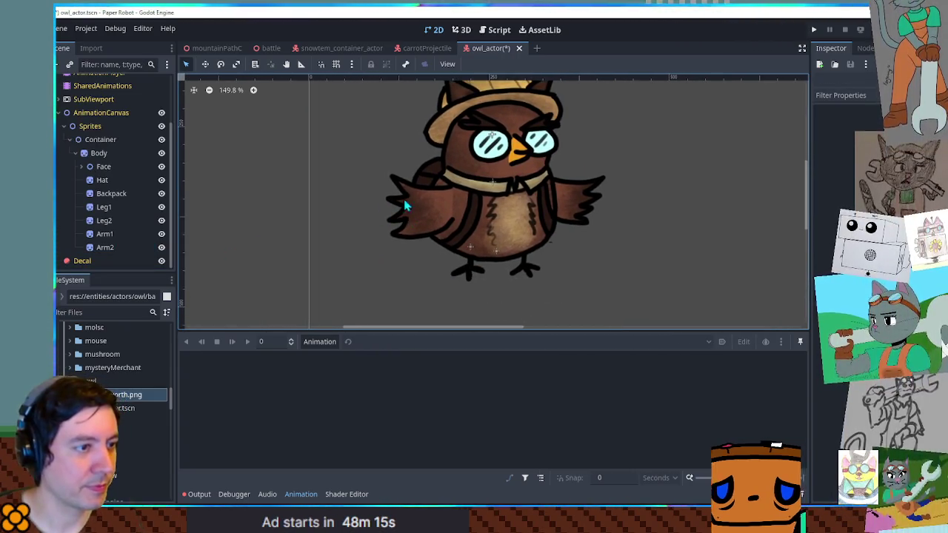
pyautogui.click(578, 233)
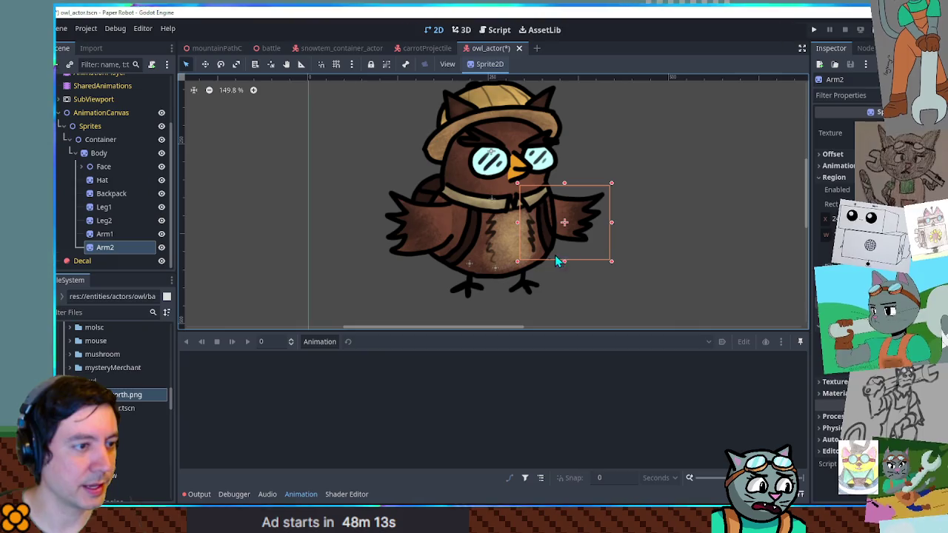
pyautogui.click(848, 252)
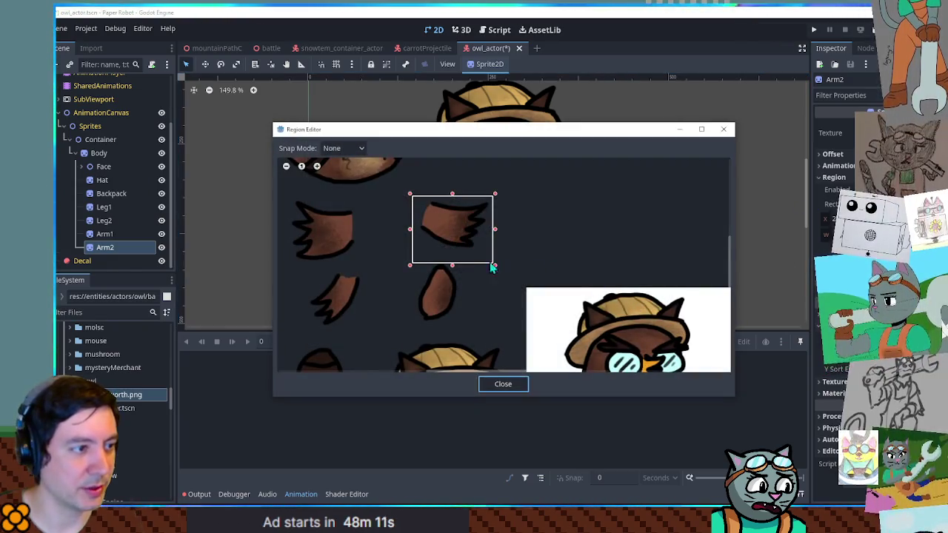
pyautogui.moveTo(453, 265); pyautogui.dragTo(451, 262)
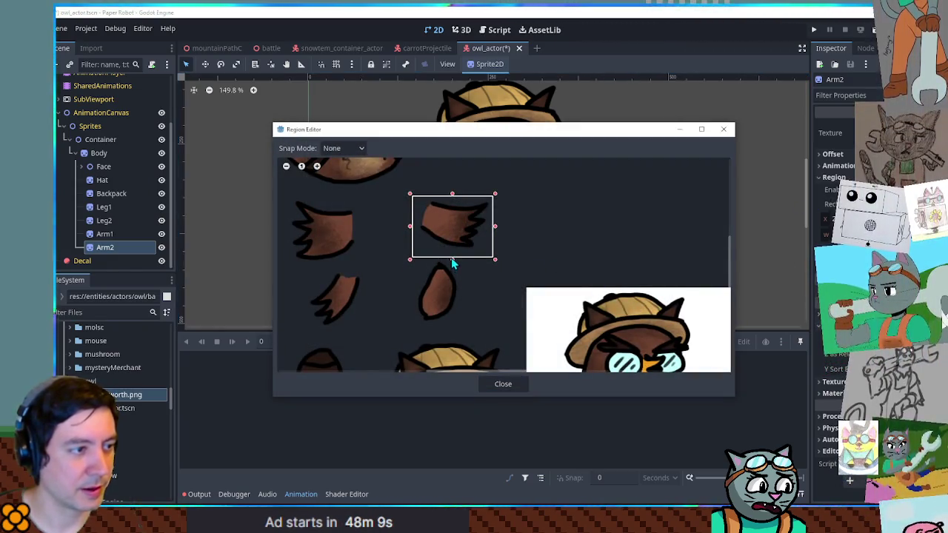
pyautogui.click(504, 383)
pyautogui.scroll(1, 599, 226)
pyautogui.scroll(-2, 600, 226)
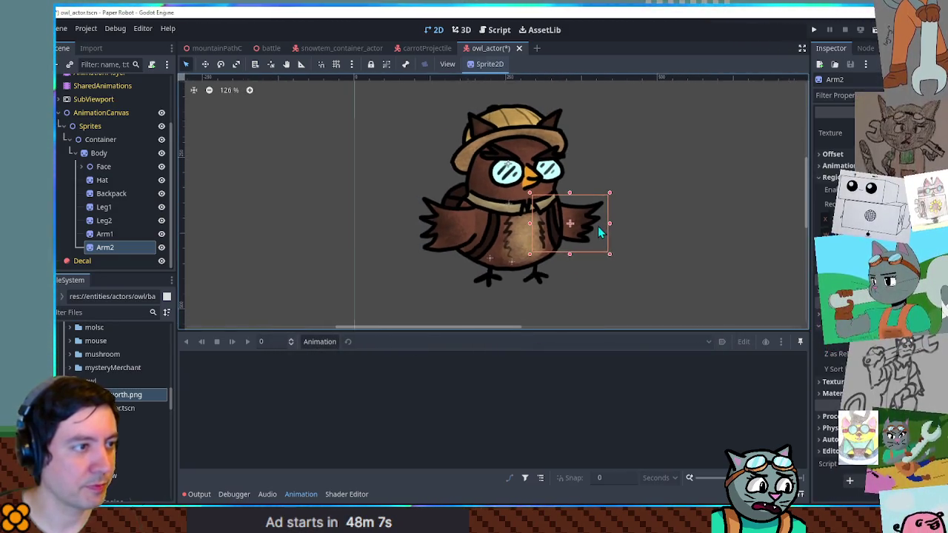
pyautogui.hotkey('ctrl', 's')
pyautogui.scroll(-1, 680, 229)
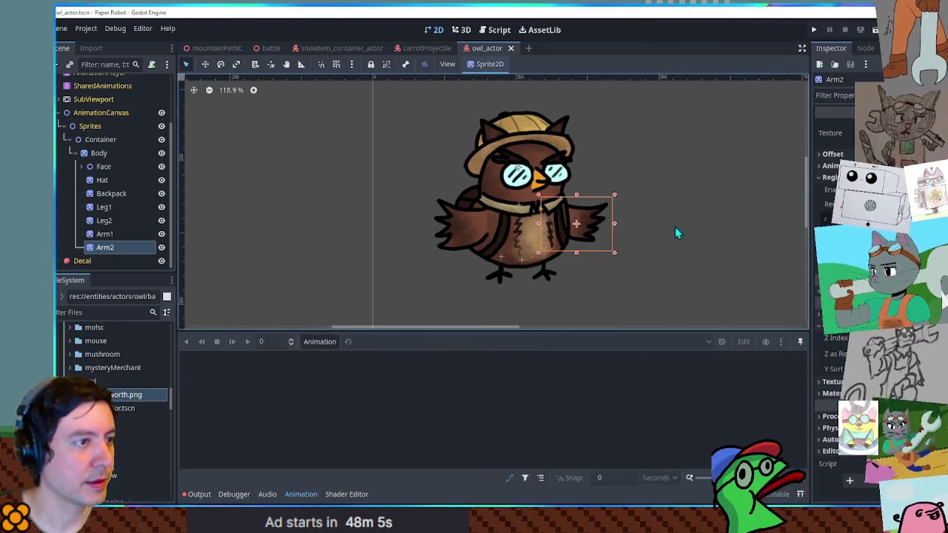
pyautogui.click(97, 141)
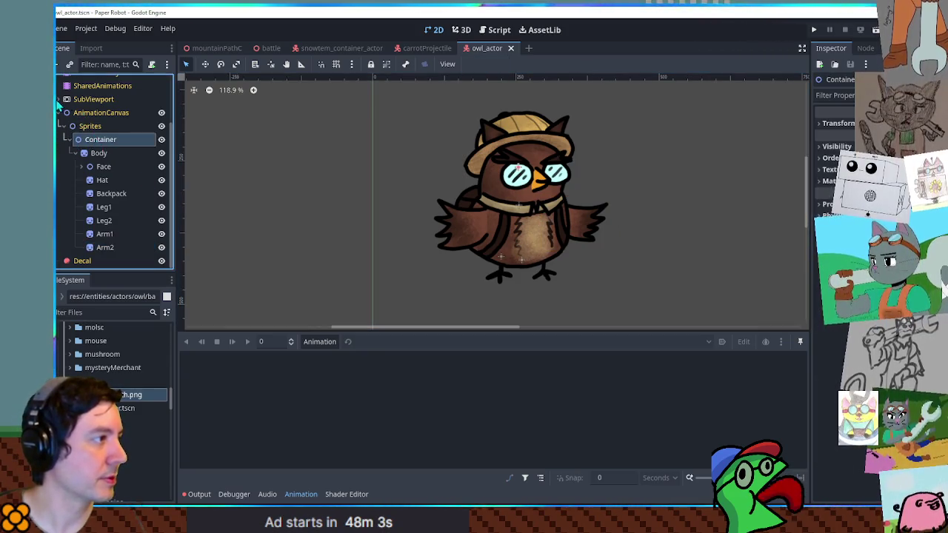
# Delete the old body-through-backFoot parts from SubViewport and move Container into its Sprites
pyautogui.click(59, 99)
pyautogui.click(69, 126)
pyautogui.click(70, 139)
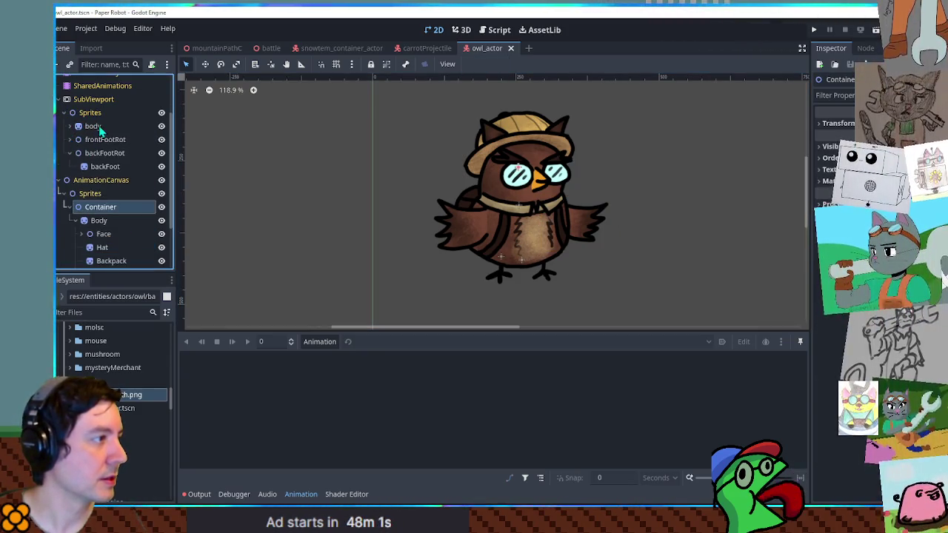
pyautogui.click(93, 125)
pyautogui.keyDown('shift'); pyautogui.click(104, 166); pyautogui.keyUp('shift')
pyautogui.press('Delete')
pyautogui.moveTo(102, 157); pyautogui.dragTo(93, 116)
pyautogui.scroll(2, 111, 170)
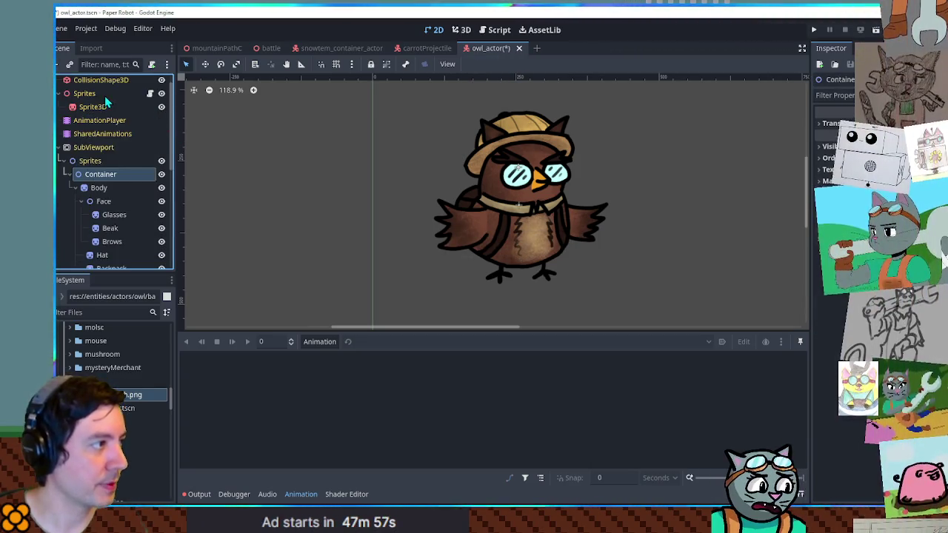
# Frame and orbit the owl in the 3D view, then save the scene
pyautogui.hotkey('ctrl', 'F2')
pyautogui.press('f')
pyautogui.scroll(5, 496, 215)
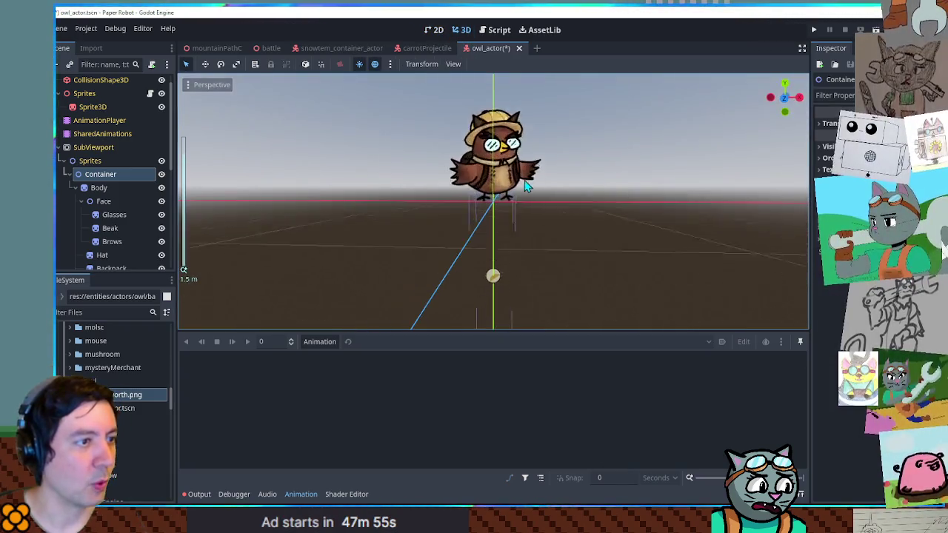
pyautogui.moveTo(615, 229)
pyautogui.mouseDown()
pyautogui.moveTo(792, 205)
pyautogui.moveTo(561, 224)
pyautogui.moveTo(683, 229)
pyautogui.moveTo(519, 223)
pyautogui.mouseUp()
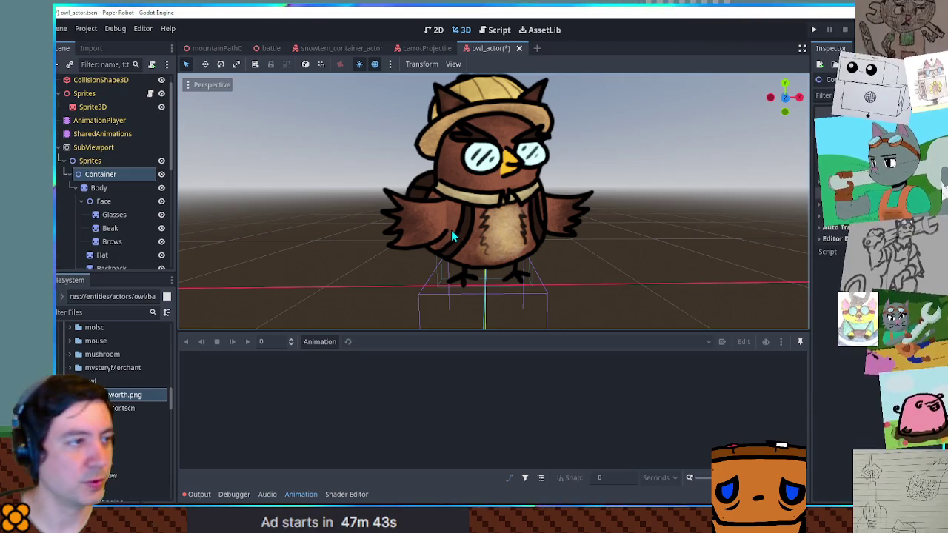
pyautogui.hotkey('ctrl', 's')
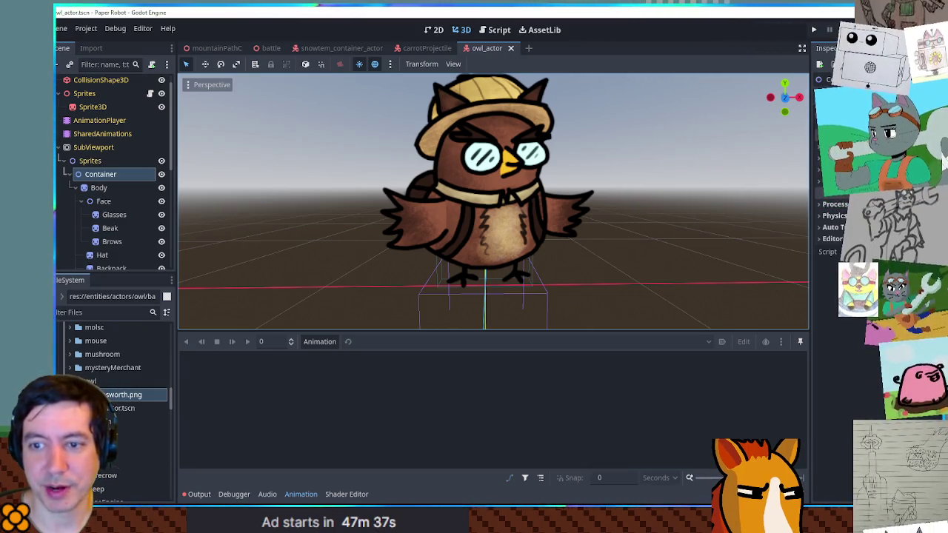
pyautogui.moveTo(536, 150); pyautogui.dragTo(498, 164)
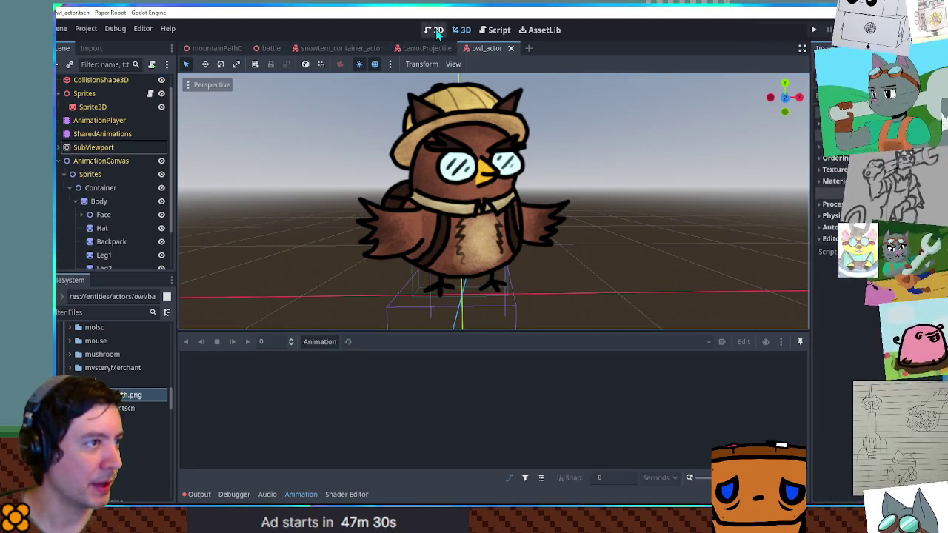
# Hide the AnimationCanvas layer and switch to the 2D workspace
pyautogui.click(59, 162)
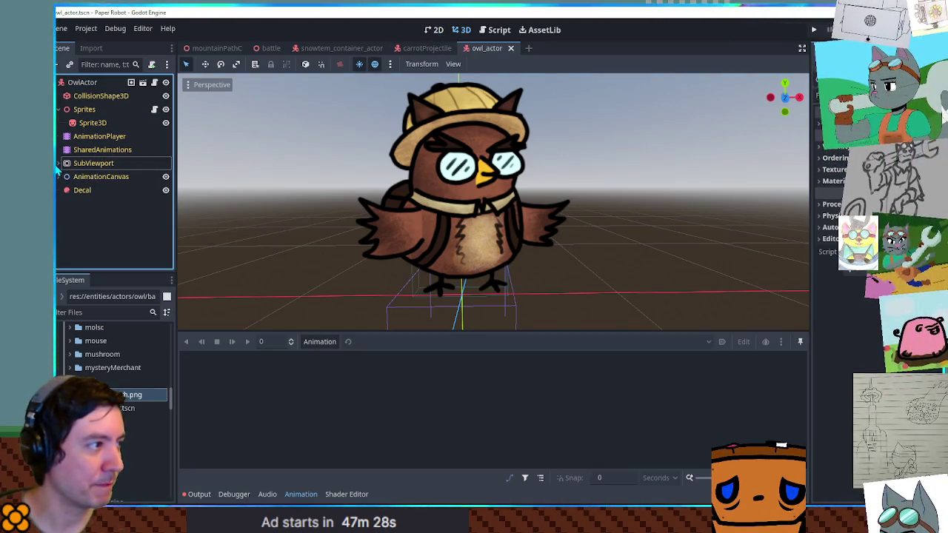
pyautogui.click(166, 176)
pyautogui.click(60, 164)
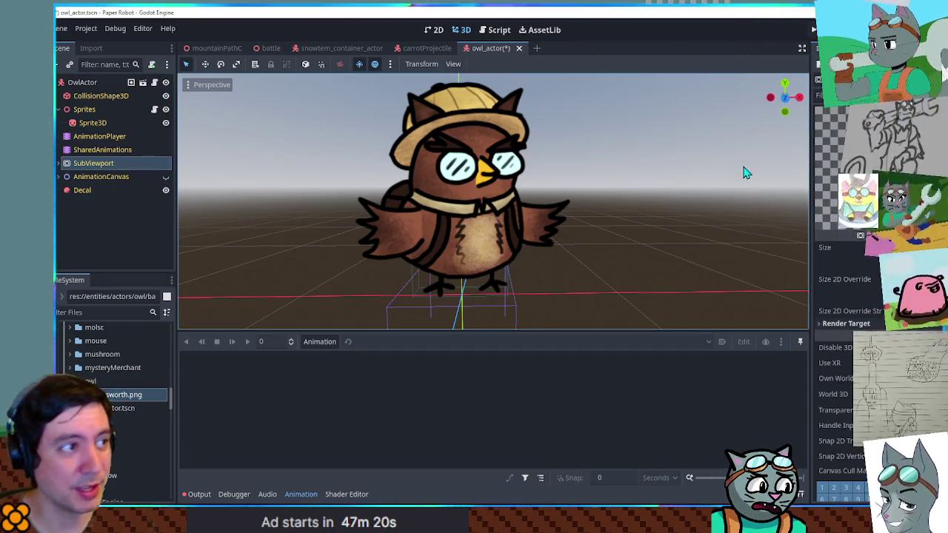
pyautogui.click(439, 31)
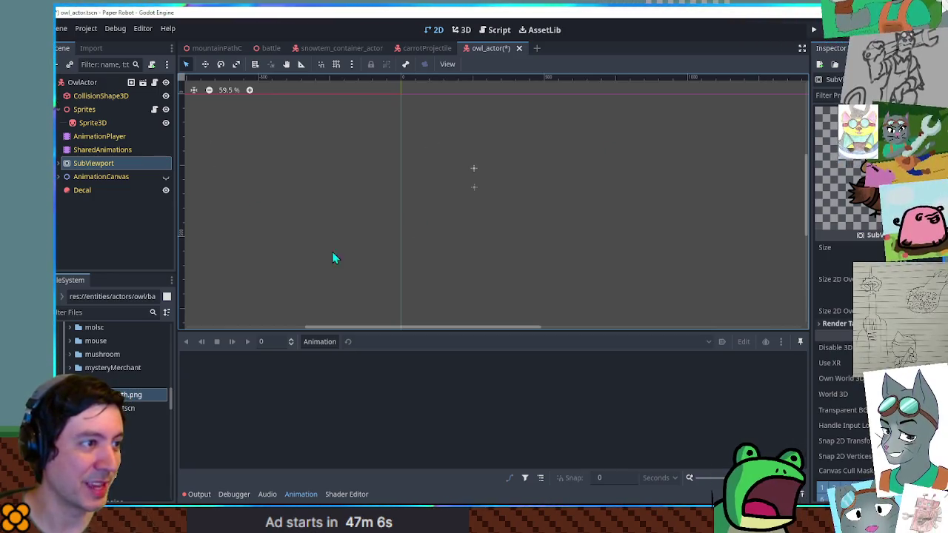
# Create a new empty animation named 'idle' on the AnimationPlayer
pyautogui.click(163, 178)
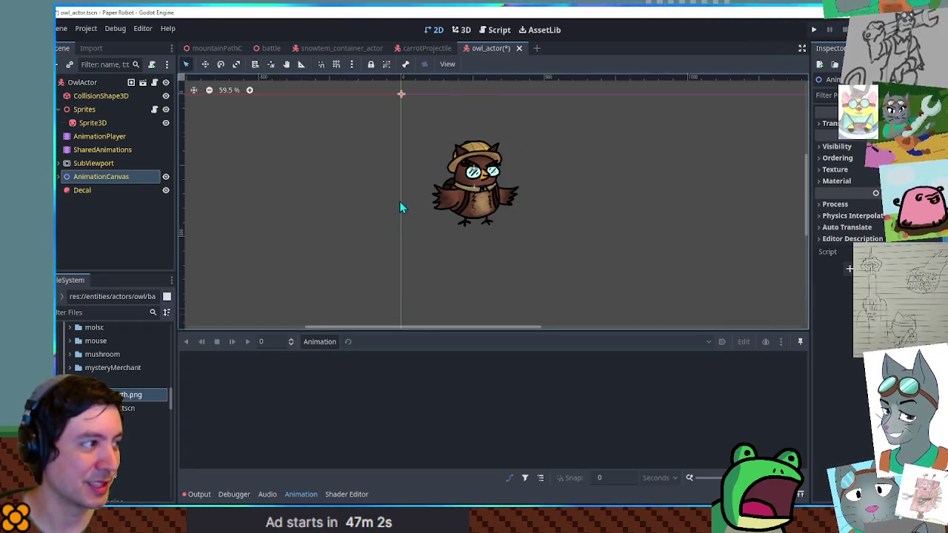
pyautogui.scroll(3, 404, 201)
pyautogui.moveTo(428, 271); pyautogui.dragTo(477, 242)
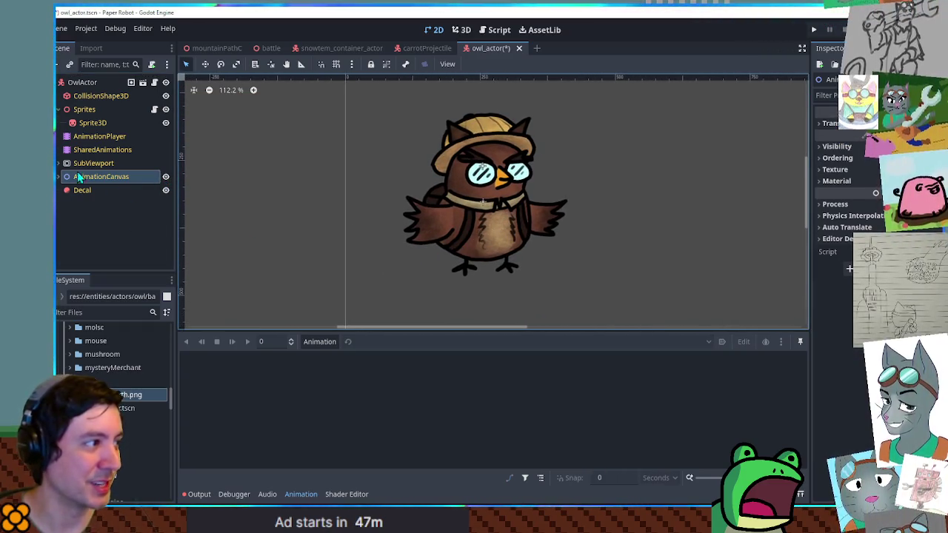
pyautogui.click(96, 136)
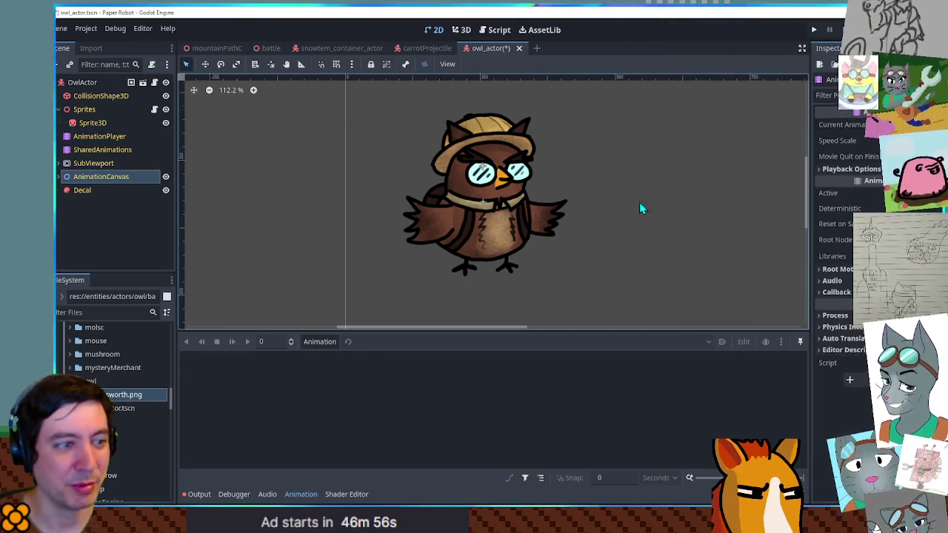
pyautogui.click(319, 341)
pyautogui.click(315, 359)
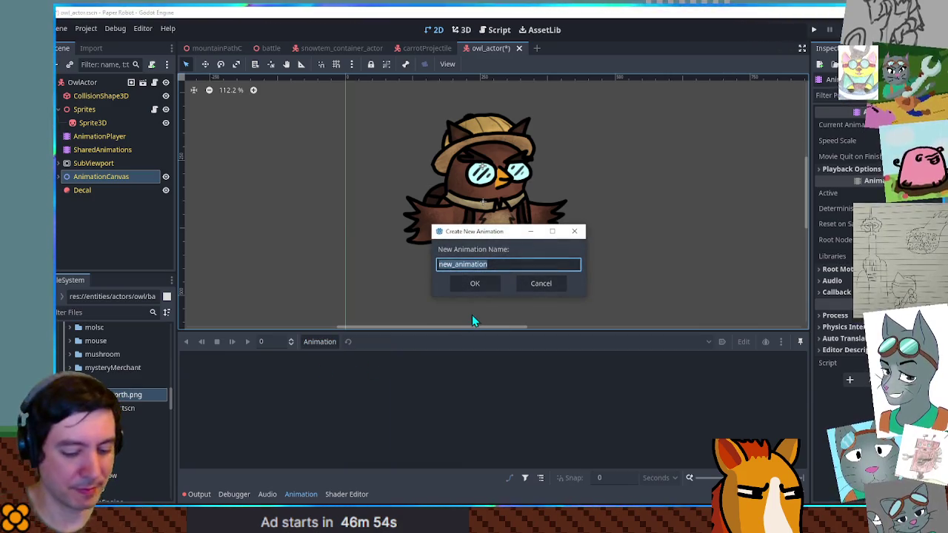
pyautogui.write('idle')
pyautogui.press('Return')
pyautogui.scroll(2, 485, 281)
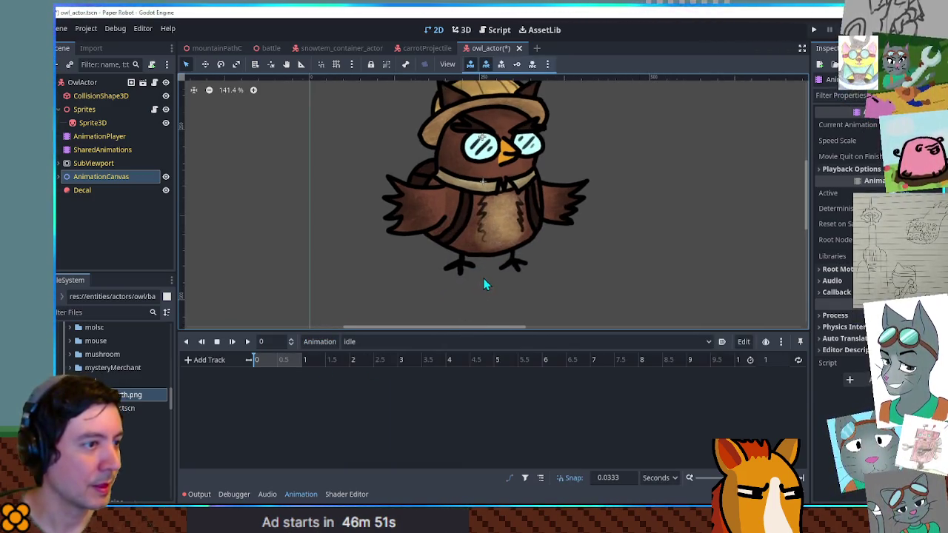
pyautogui.moveTo(484, 234); pyautogui.dragTo(485, 252)
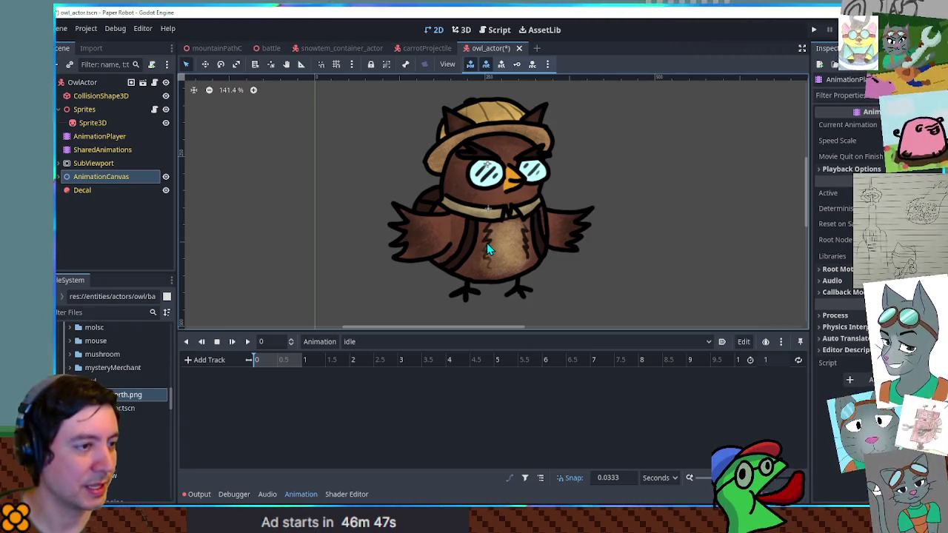
pyautogui.click(430, 231)
# Change the wings' Region Rect to the folded-wing artwork and save
pyautogui.click(561, 241)
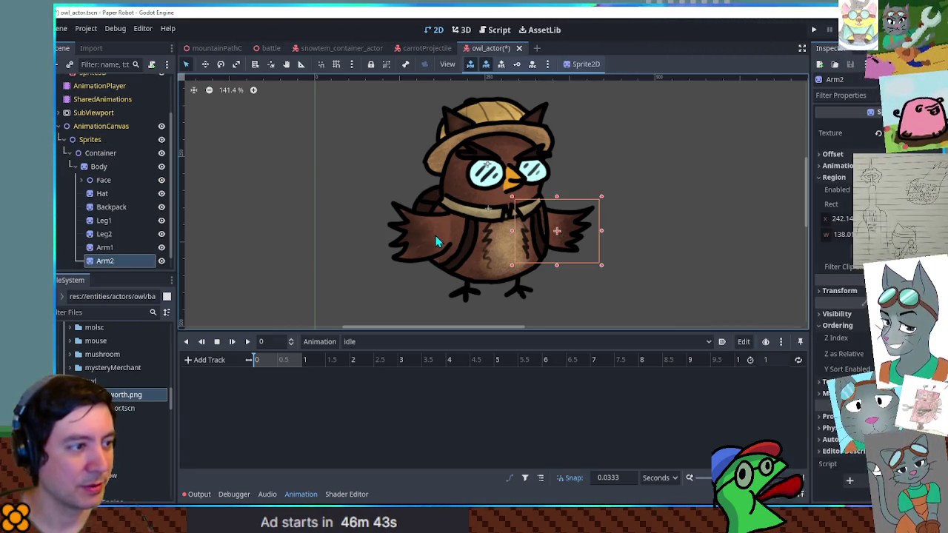
pyautogui.click(436, 235)
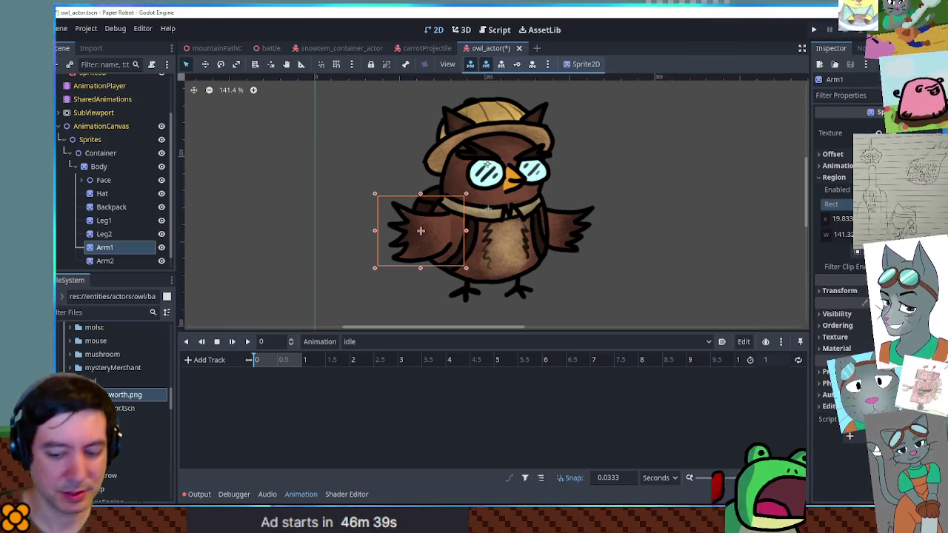
pyautogui.moveTo(863, 218); pyautogui.dragTo(878, 219)
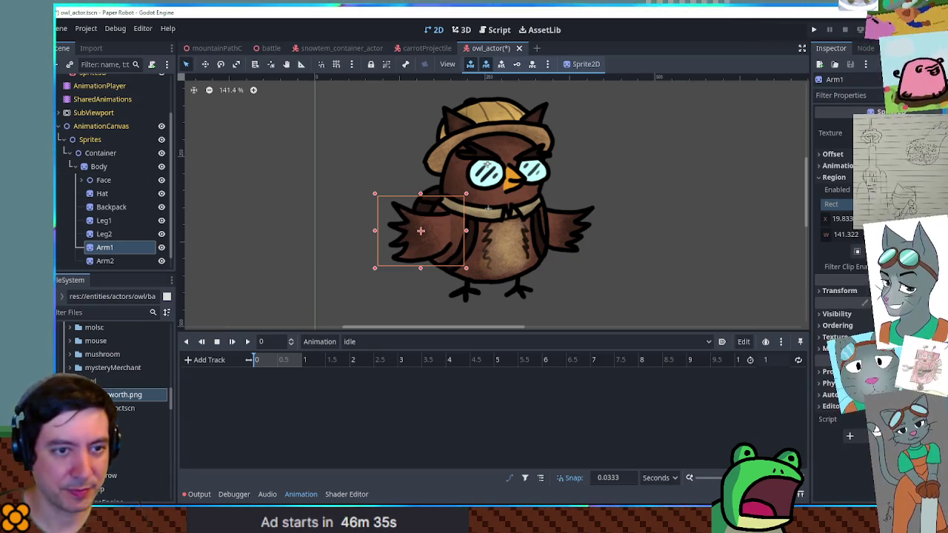
pyautogui.moveTo(877, 218); pyautogui.dragTo(886, 219)
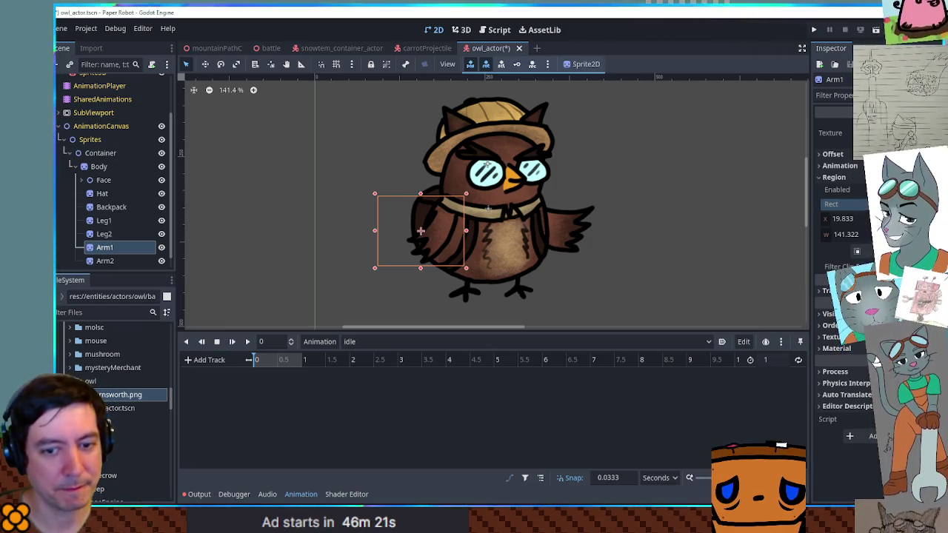
pyautogui.click(127, 261)
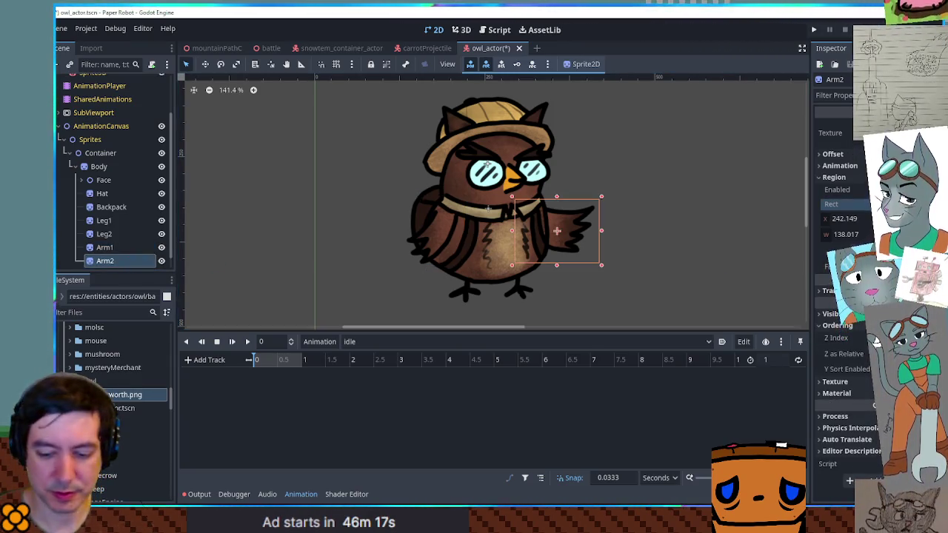
pyautogui.hotkey('ctrl', 's')
# Lower both Arm1 and Arm2 slightly on the body and save the scene
pyautogui.click(750, 218)
pyautogui.click(559, 237)
pyautogui.keyDown('shift'); pyautogui.click(422, 234); pyautogui.keyUp('shift')
pyautogui.press('w')
pyautogui.moveTo(555, 241); pyautogui.dragTo(559, 246)
pyautogui.hotkey('ctrl', 's')
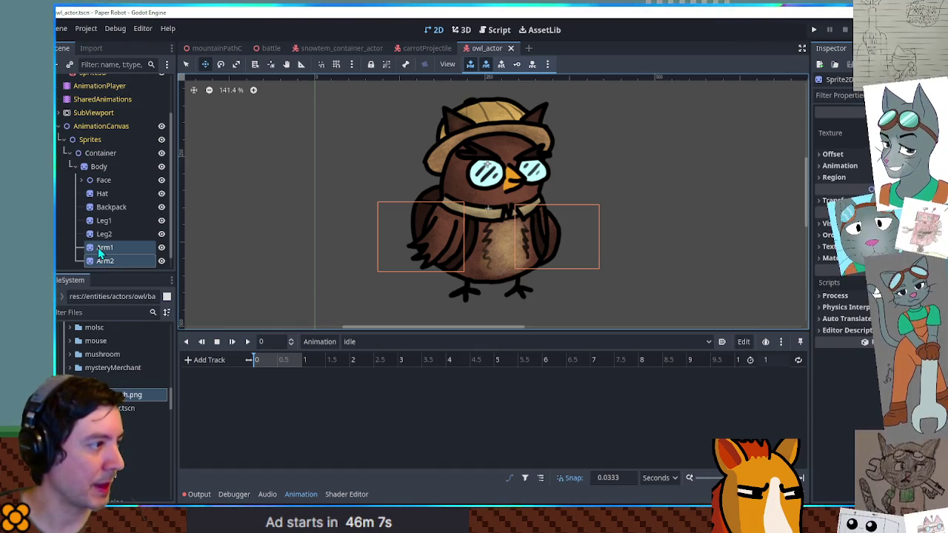
# Add a Node2D named Arms under Body
pyautogui.click(95, 168)
pyautogui.hotkey('ctrl', 'a')
pyautogui.write('node2d')
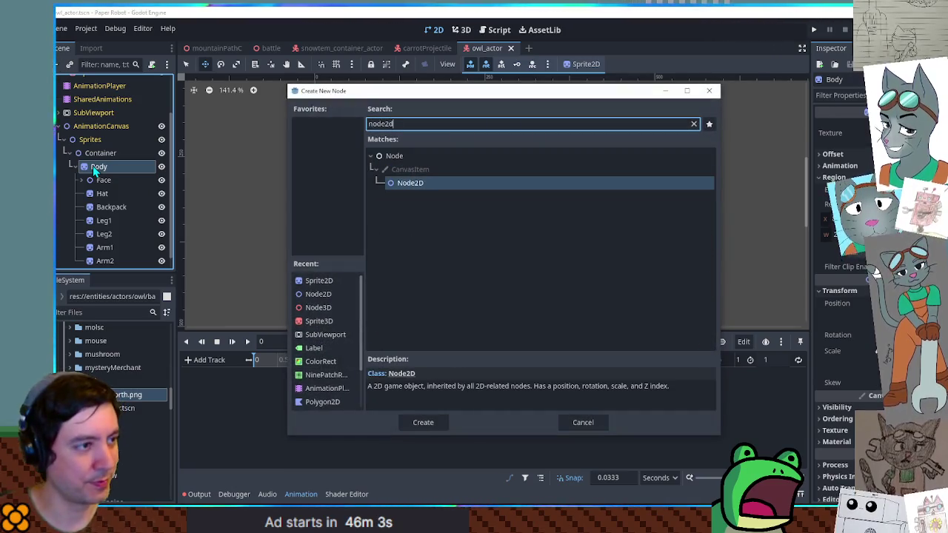
pyautogui.press('Return')
pyautogui.press('F2')
pyautogui.write('Arms')
pyautogui.press('Return')
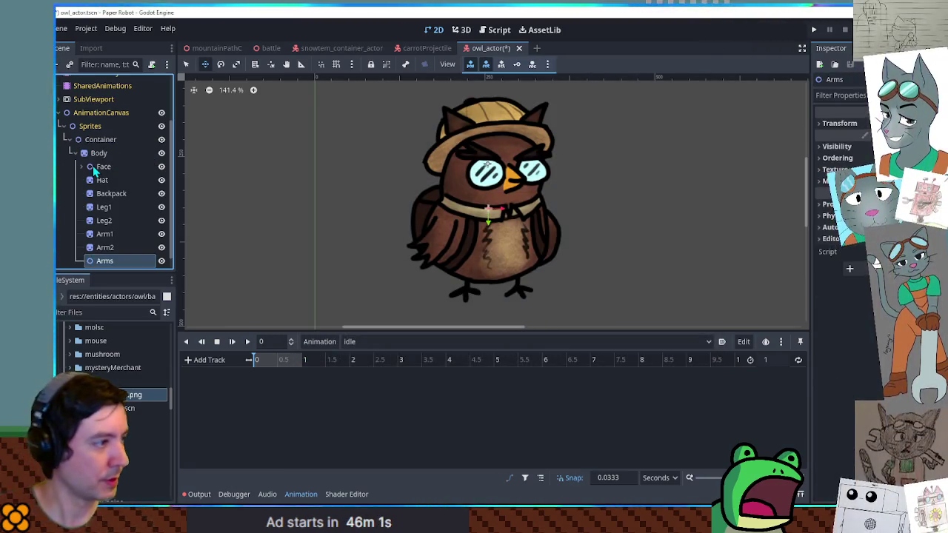
# Move Arm1 and Arm2 under the Arms node
pyautogui.click(105, 233)
pyautogui.keyDown('shift'); pyautogui.click(104, 247); pyautogui.keyUp('shift')
pyautogui.moveTo(105, 248); pyautogui.dragTo(106, 249)
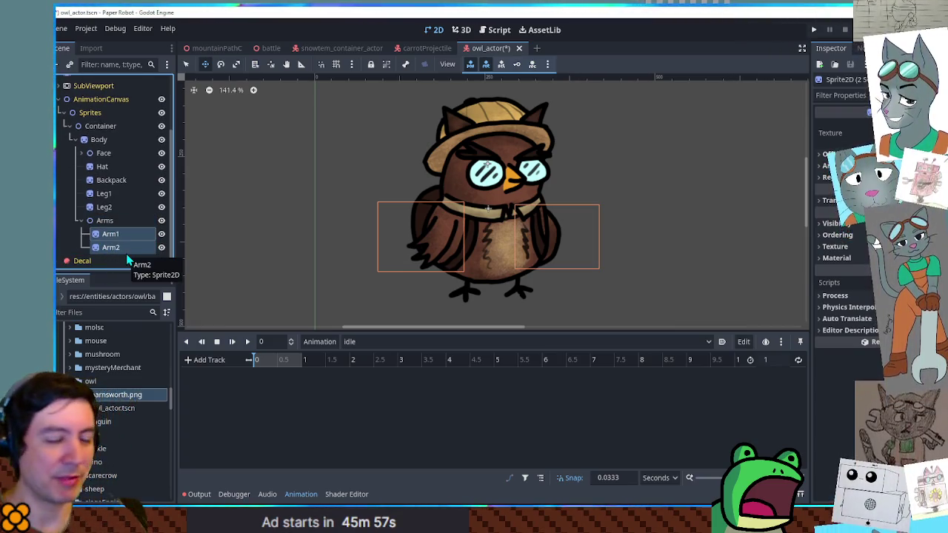
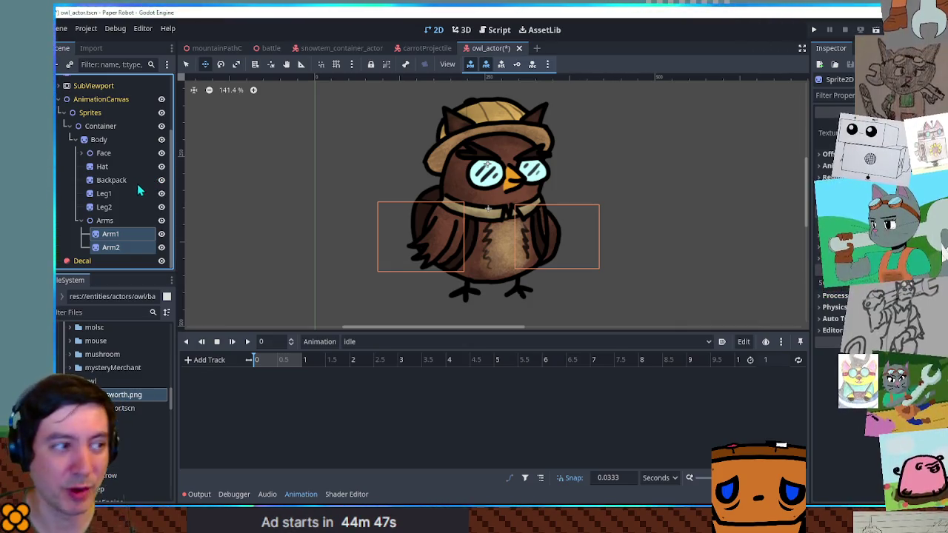
# Add a new Node2D named Legs as a child of the Container node
pyautogui.click(114, 221)
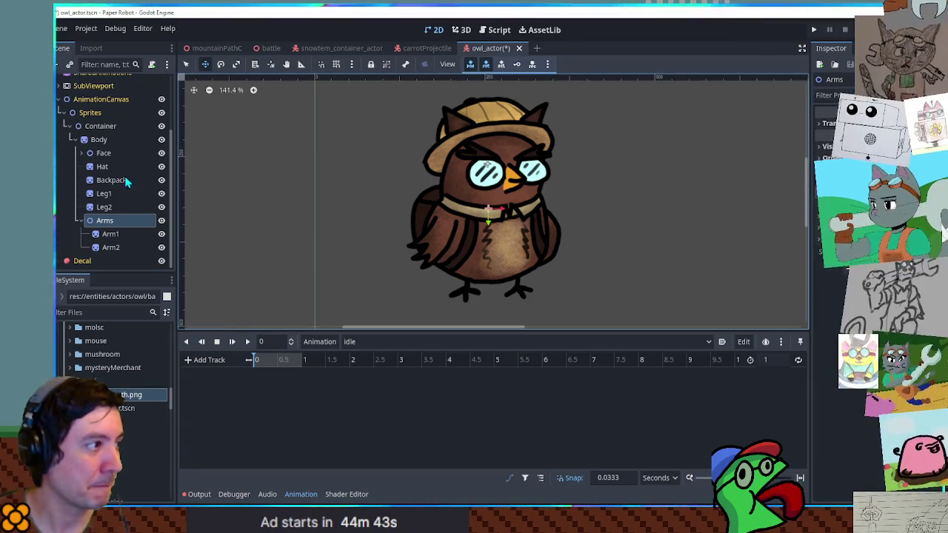
pyautogui.click(104, 142)
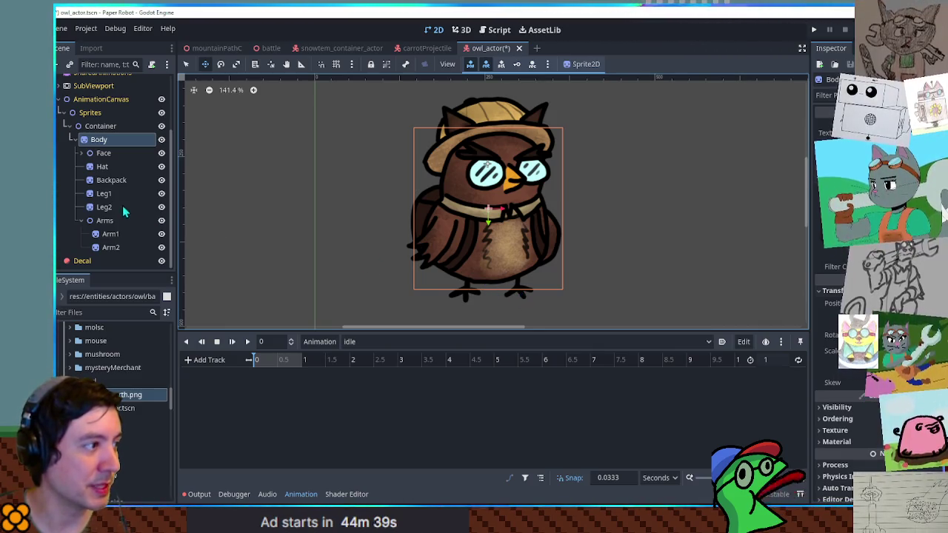
pyautogui.click(100, 127)
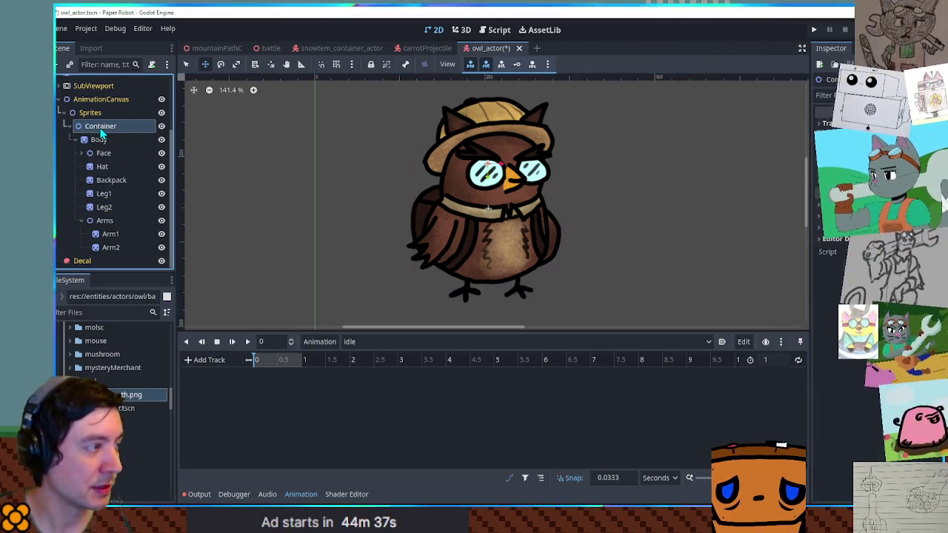
pyautogui.hotkey('ctrl', 'a')
pyautogui.press('Return')
pyautogui.press('F2')
pyautogui.write('Le')
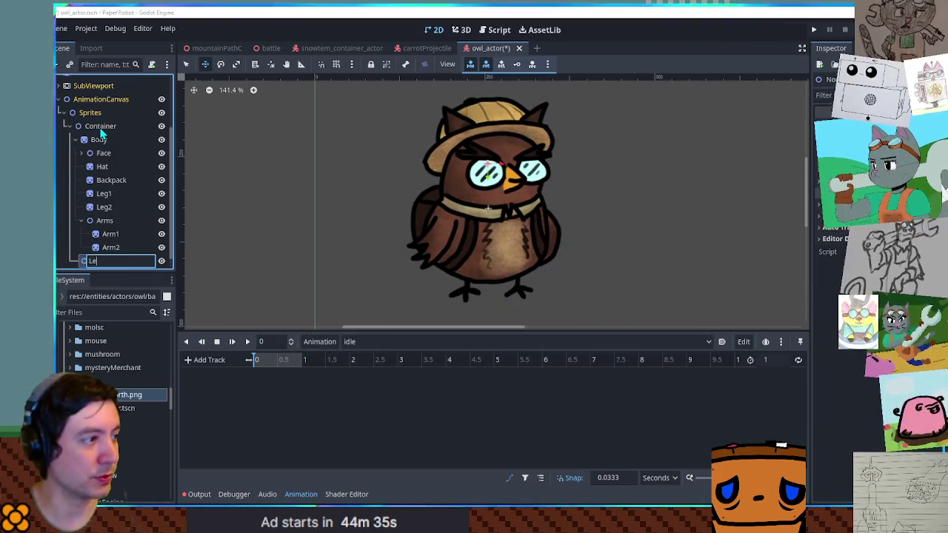
pyautogui.press('Return')
# Move Leg1 and Leg2 under Legs, nudge the Body sprite slightly, and save owl_actor
pyautogui.click(104, 193)
pyautogui.keyDown('shift'); pyautogui.click(103, 207); pyautogui.keyUp('shift')
pyautogui.moveTo(103, 205); pyautogui.dragTo(105, 259)
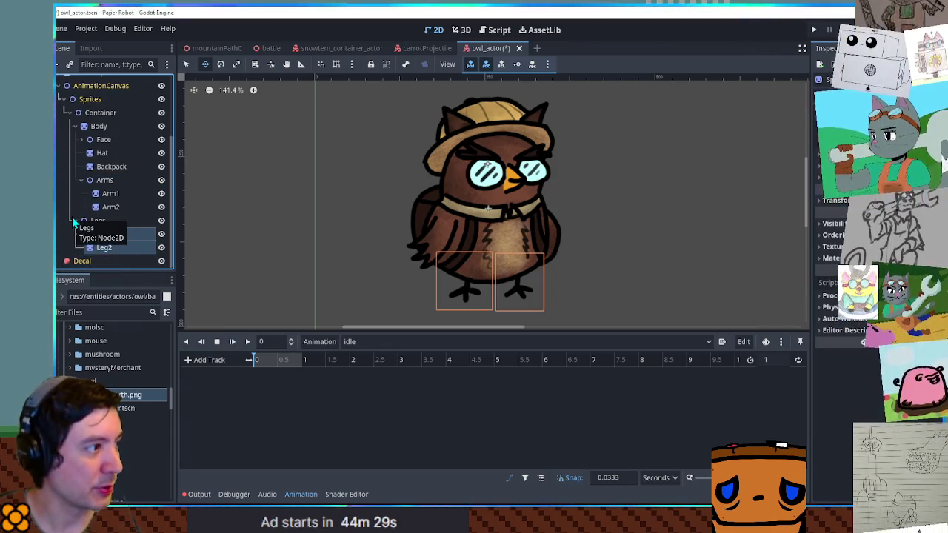
pyautogui.click(104, 127)
pyautogui.moveTo(491, 220)
pyautogui.mouseDown()
pyautogui.moveTo(489, 207)
pyautogui.moveTo(489, 223)
pyautogui.mouseUp()
pyautogui.hotkey('ctrl', 's')
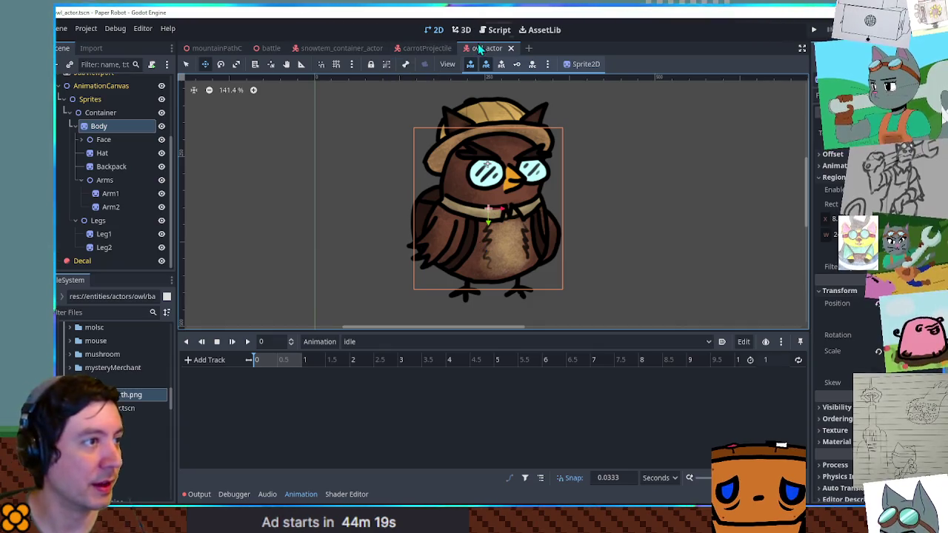
pyautogui.hotkey('ctrl', 'F2')
pyautogui.moveTo(543, 206)
pyautogui.mouseDown()
pyautogui.moveTo(656, 239)
pyautogui.moveTo(546, 222)
pyautogui.mouseUp()
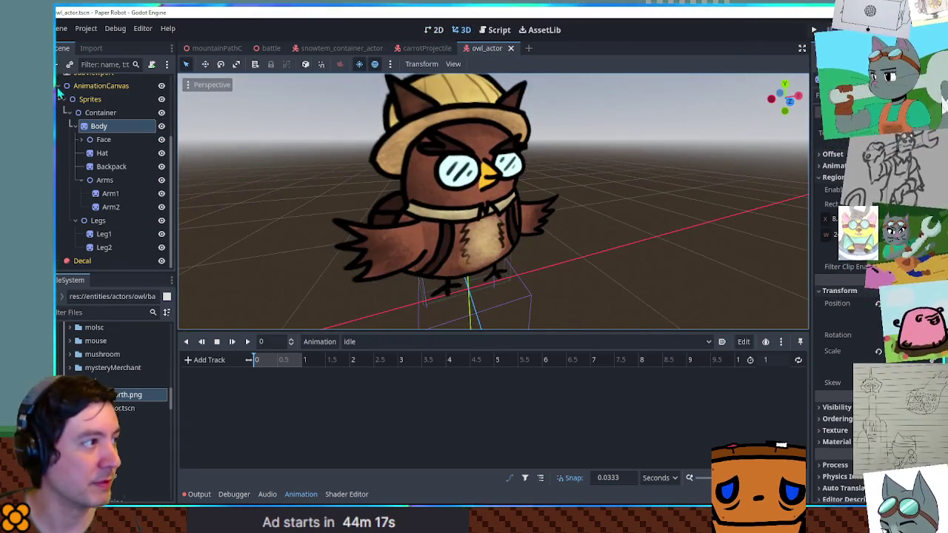
pyautogui.scroll(3, 93, 87)
pyautogui.click(93, 88)
pyautogui.hotkey('ctrl', 'a')
pyautogui.write('csgbox')
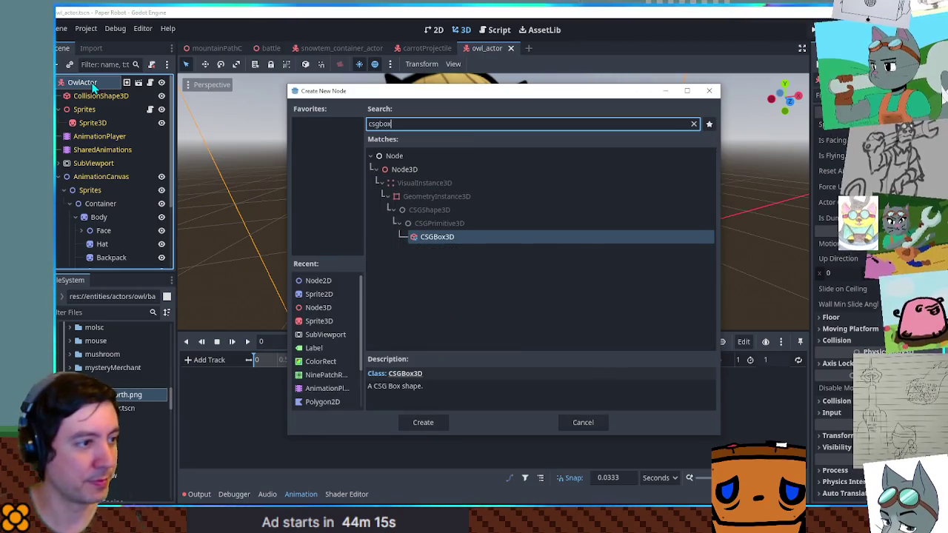
pyautogui.press('Return')
pyautogui.scroll(-5, 313, 268)
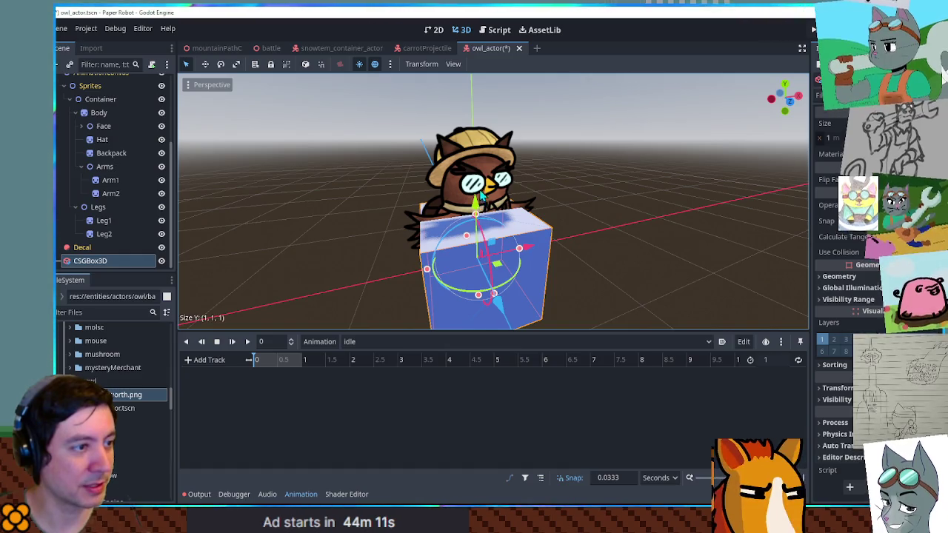
pyautogui.moveTo(476, 217); pyautogui.dragTo(474, 159)
pyautogui.hotkey('ctrl', 'z')
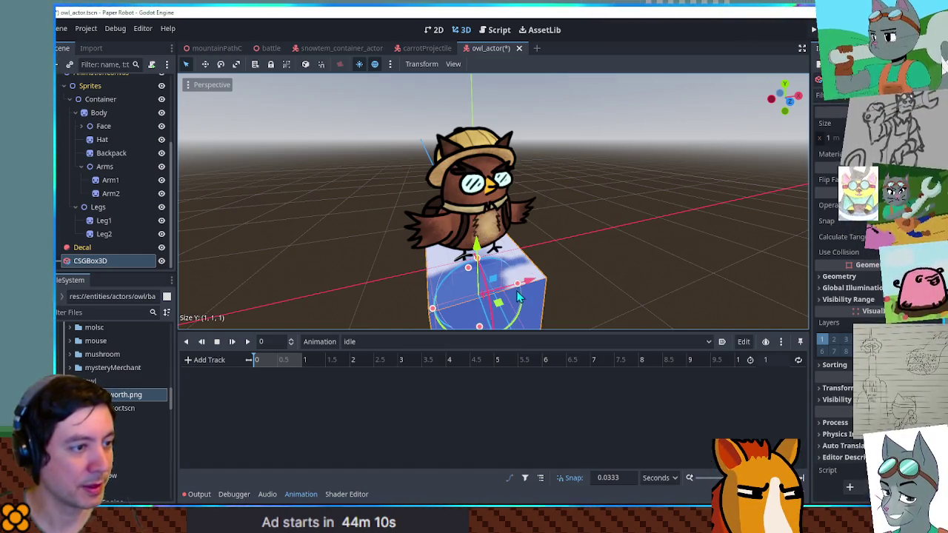
pyautogui.moveTo(519, 290); pyautogui.dragTo(519, 326)
pyautogui.moveTo(468, 273)
pyautogui.mouseDown()
pyautogui.moveTo(474, 256)
pyautogui.moveTo(548, 277)
pyautogui.moveTo(749, 247)
pyautogui.moveTo(228, 261)
pyautogui.moveTo(698, 271)
pyautogui.moveTo(519, 296)
pyautogui.moveTo(454, 333)
pyautogui.moveTo(488, 87)
pyautogui.moveTo(622, 218)
pyautogui.moveTo(538, 282)
pyautogui.moveTo(533, 314)
pyautogui.moveTo(604, 291)
pyautogui.moveTo(609, 274)
pyautogui.mouseUp()
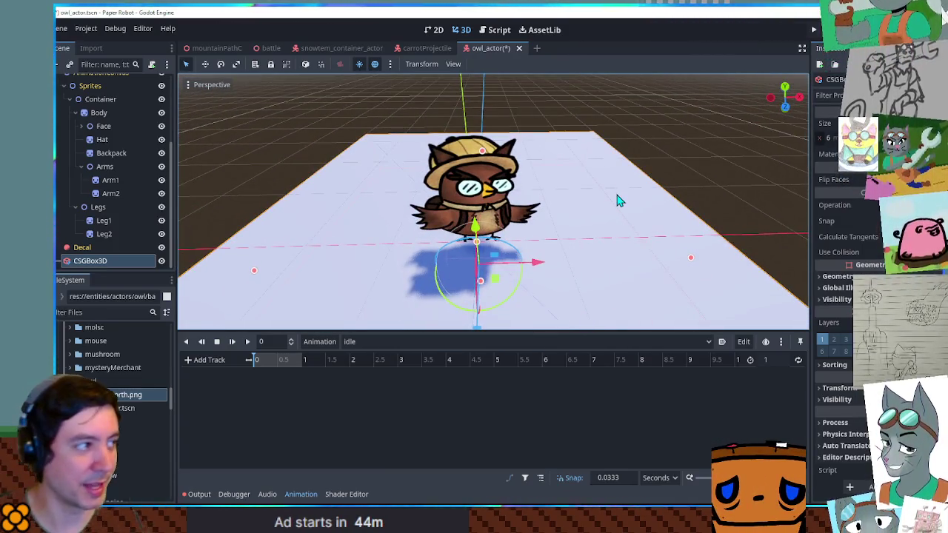
pyautogui.press('Delete')
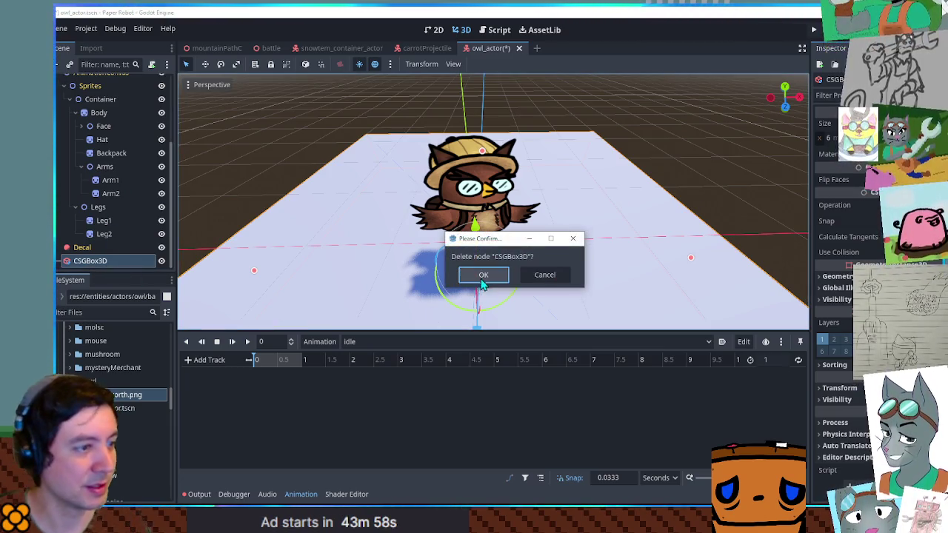
pyautogui.click(482, 275)
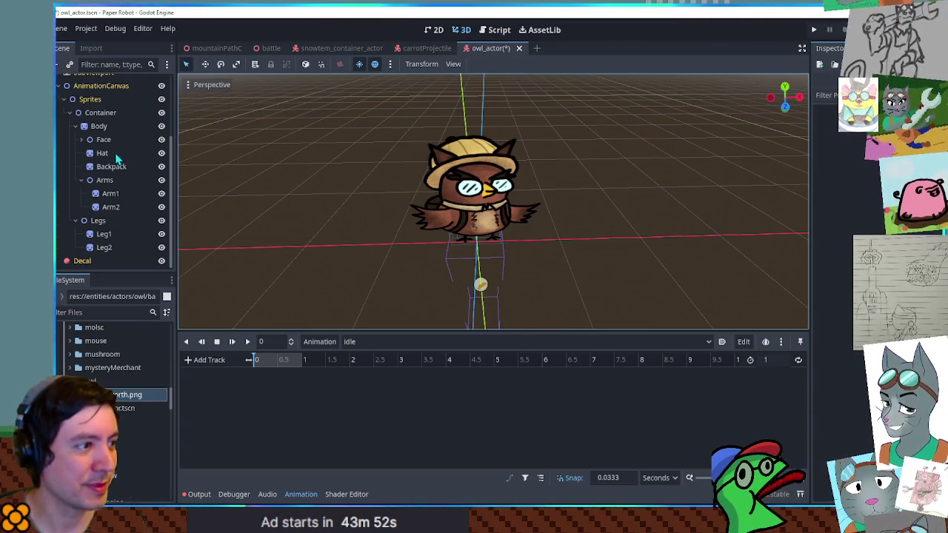
pyautogui.click(434, 30)
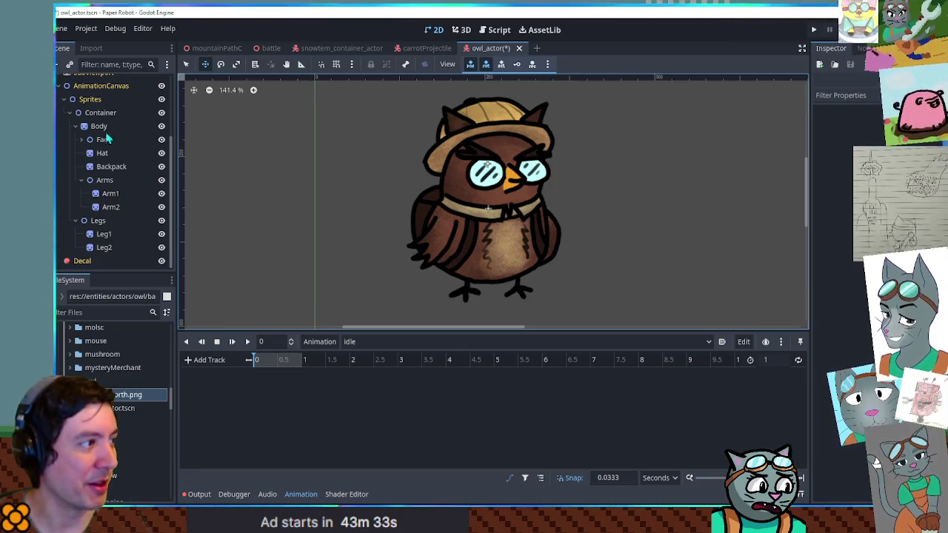
# Key the Body sprite's position at time 0 and make the idle animation loop
pyautogui.click(99, 126)
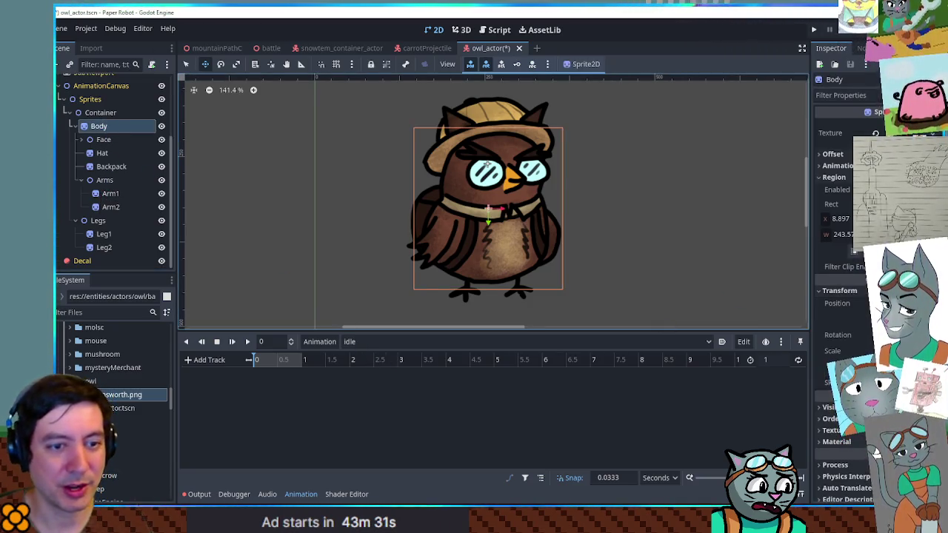
pyautogui.click(929, 304)
pyautogui.click(740, 389)
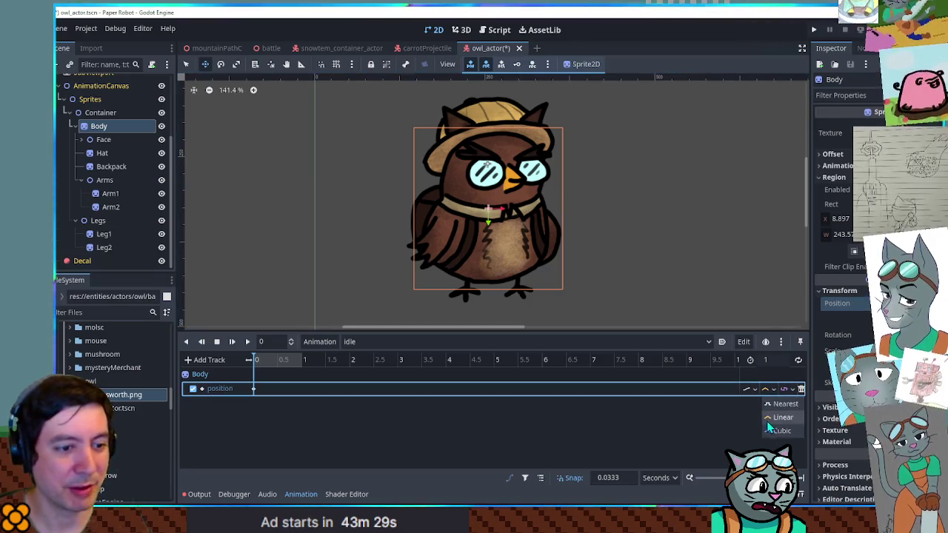
pyautogui.click(797, 360)
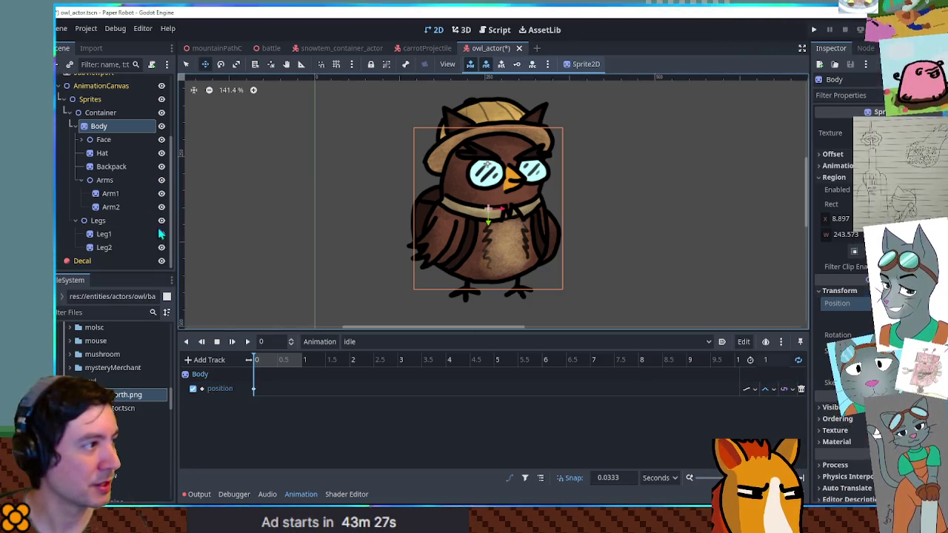
# Key Backpack's position at 0, list tracks ungrouped, and set the animation length to 2
pyautogui.click(112, 170)
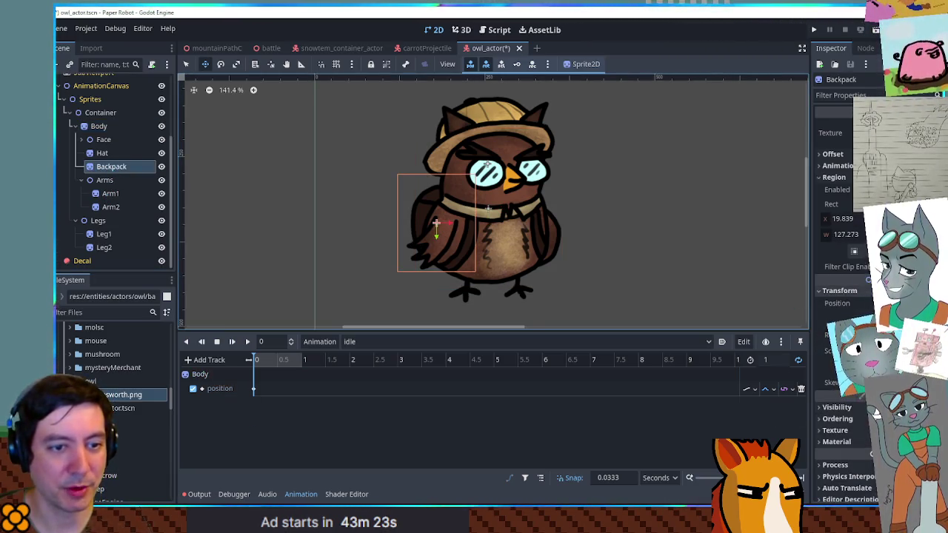
pyautogui.press('i')
pyautogui.click(541, 478)
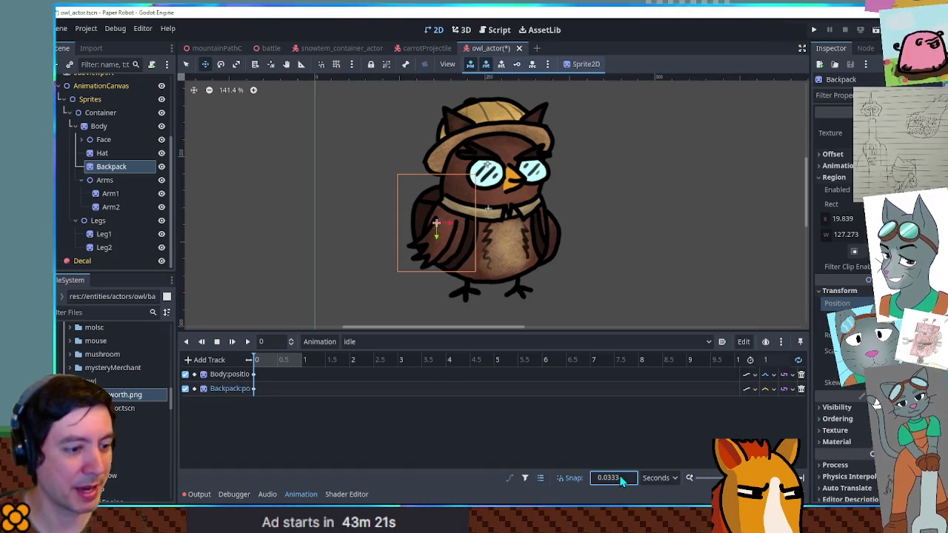
pyautogui.write('0.1')
pyautogui.click(767, 360)
pyautogui.write('2')
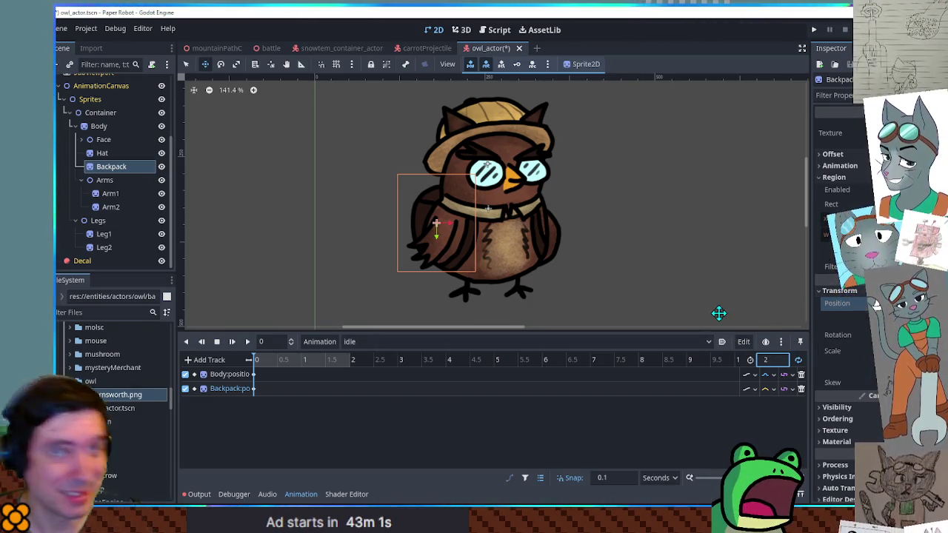
# Key the Arms position at 0, then insert keys on all tracks at 1 second
pyautogui.click(115, 179)
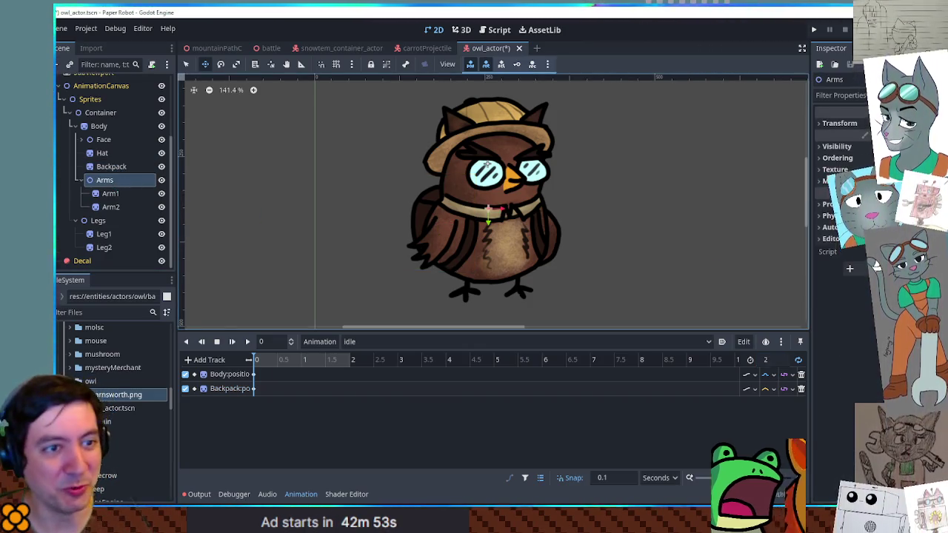
pyautogui.click(935, 135)
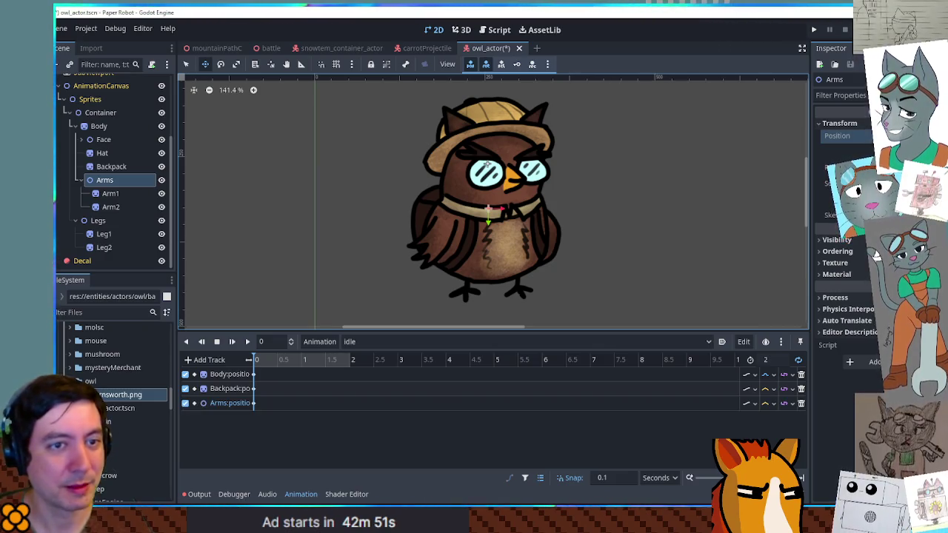
pyautogui.click(104, 222)
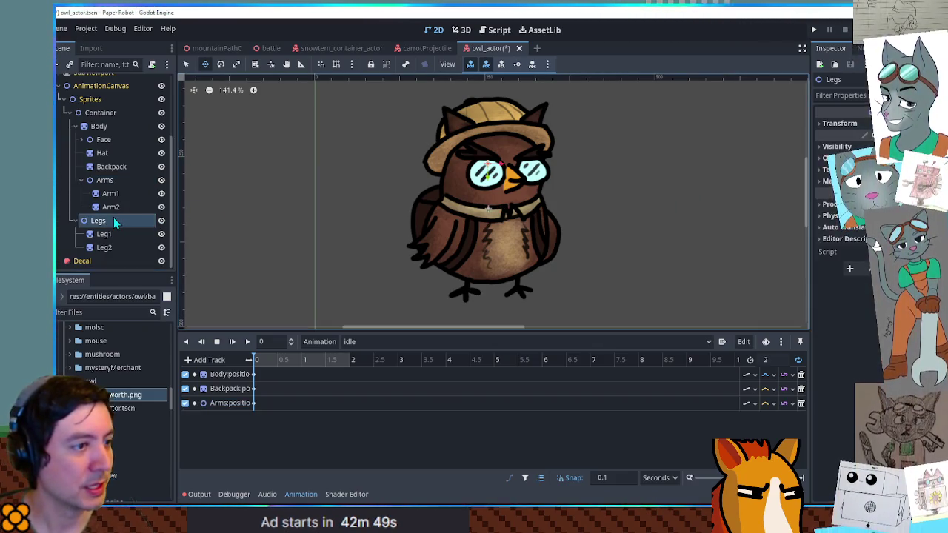
pyautogui.click(99, 127)
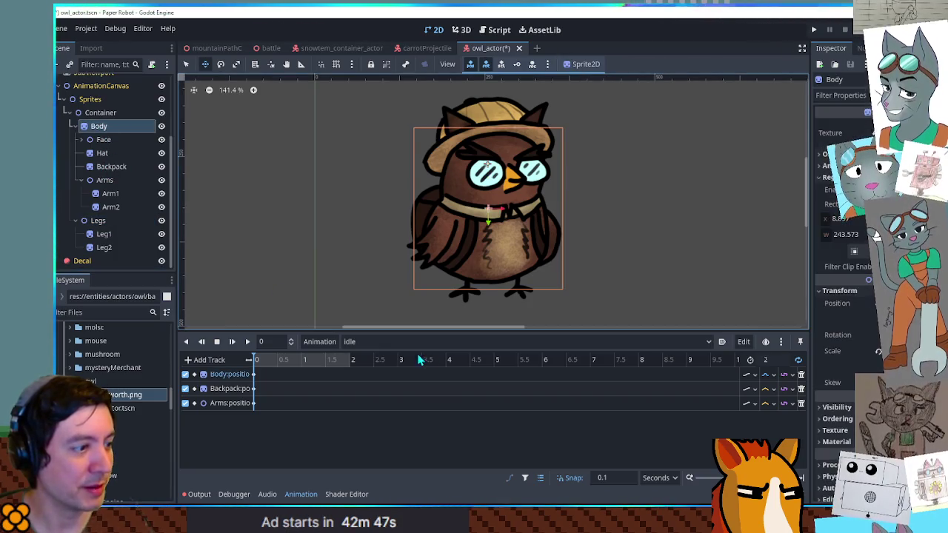
pyautogui.click(270, 376)
pyautogui.click(304, 360)
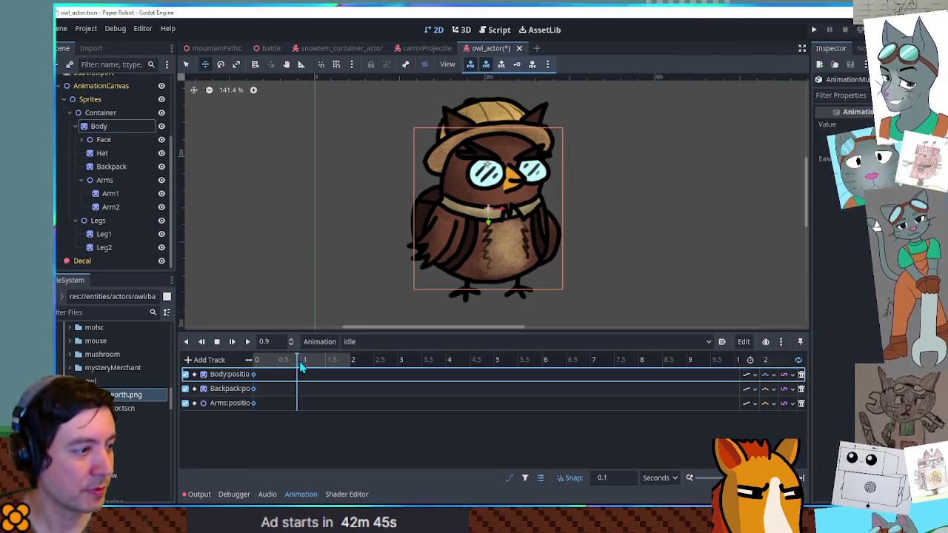
pyautogui.hotkey('ctrl', 'd')
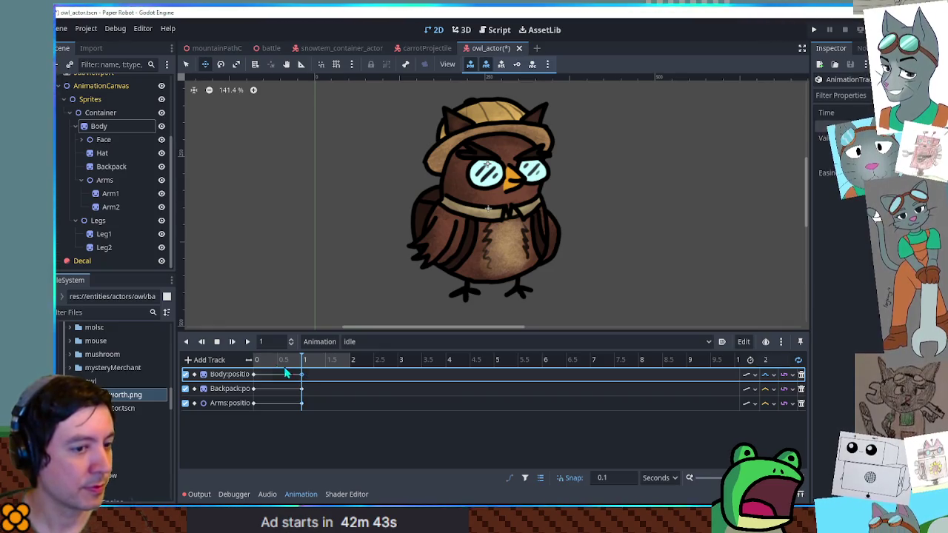
# Change the interpolation mode of the Backpack and Arms tracks and preview the idle animation
pyautogui.click(771, 389)
pyautogui.click(770, 417)
pyautogui.click(771, 403)
pyautogui.click(774, 431)
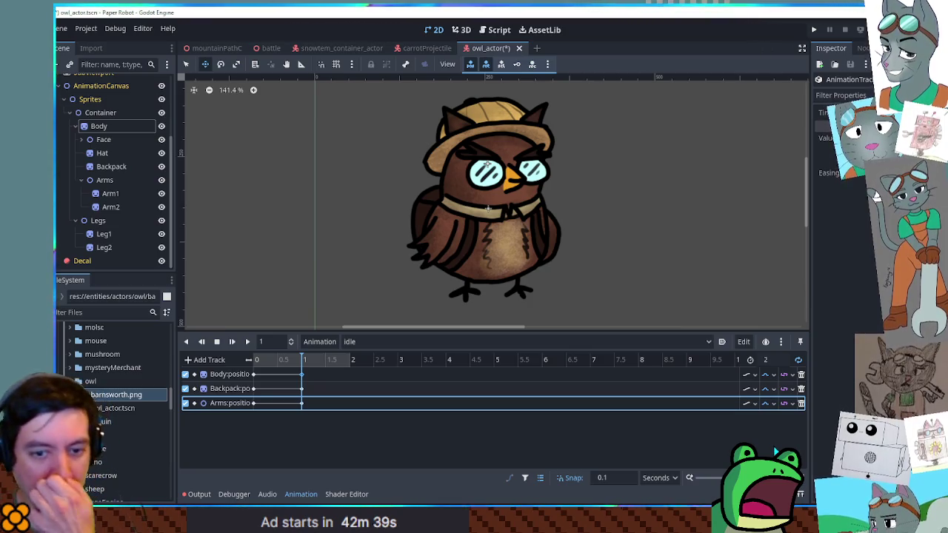
pyautogui.click(248, 342)
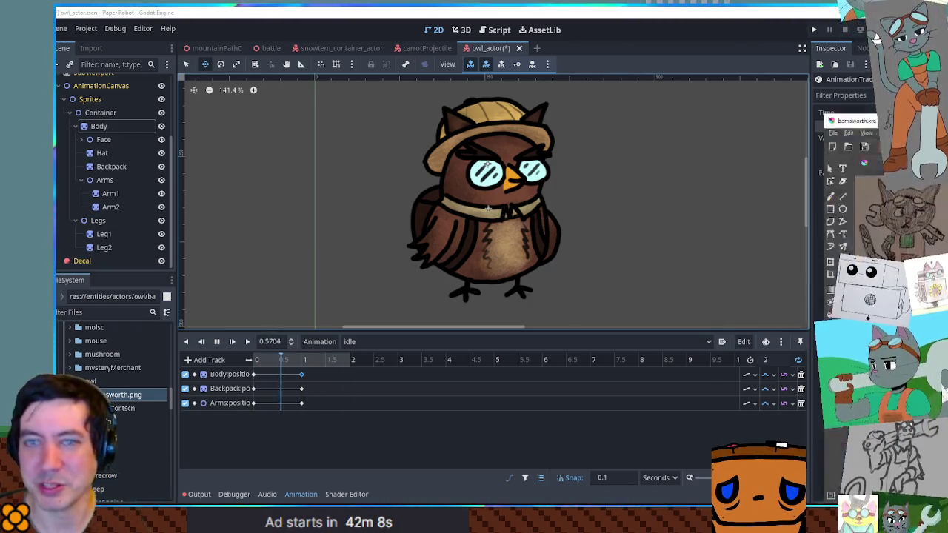
# Paste the copied backpack drawing onto the Krita parts sheet beside the other owl pieces
pyautogui.hotkey('alt', 'Tab')
pyautogui.scroll(-2, 609, 274)
pyautogui.scroll(4, 575, 334)
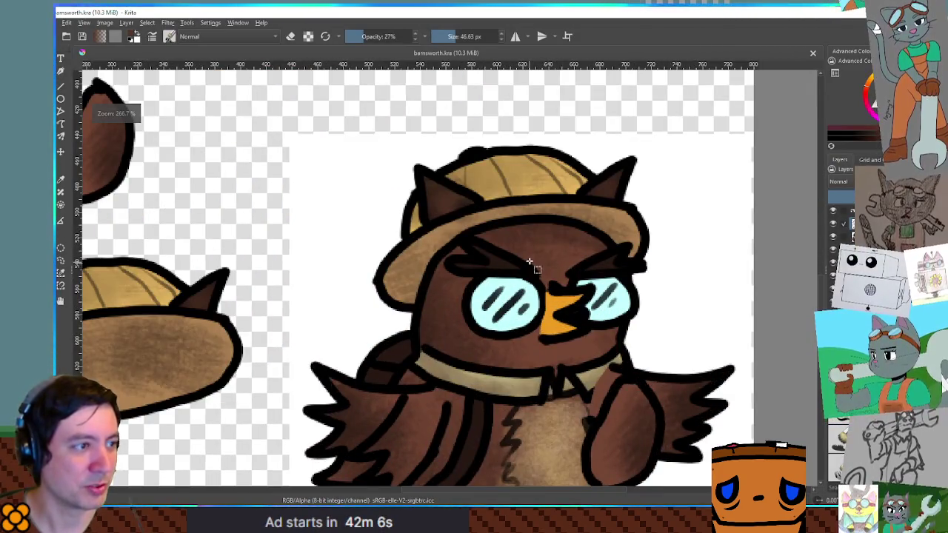
pyautogui.scroll(-1, 529, 263)
pyautogui.scroll(1, 481, 318)
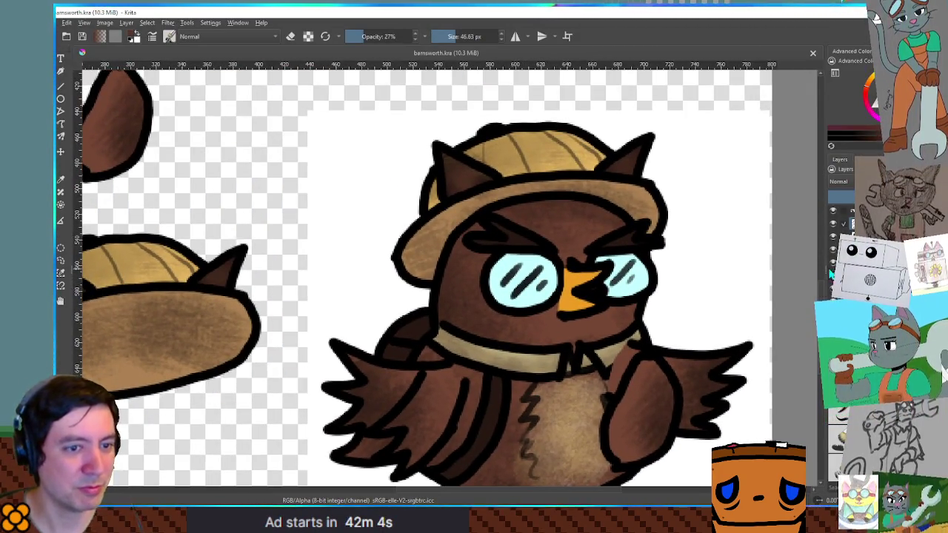
pyautogui.scroll(-5, 678, 374)
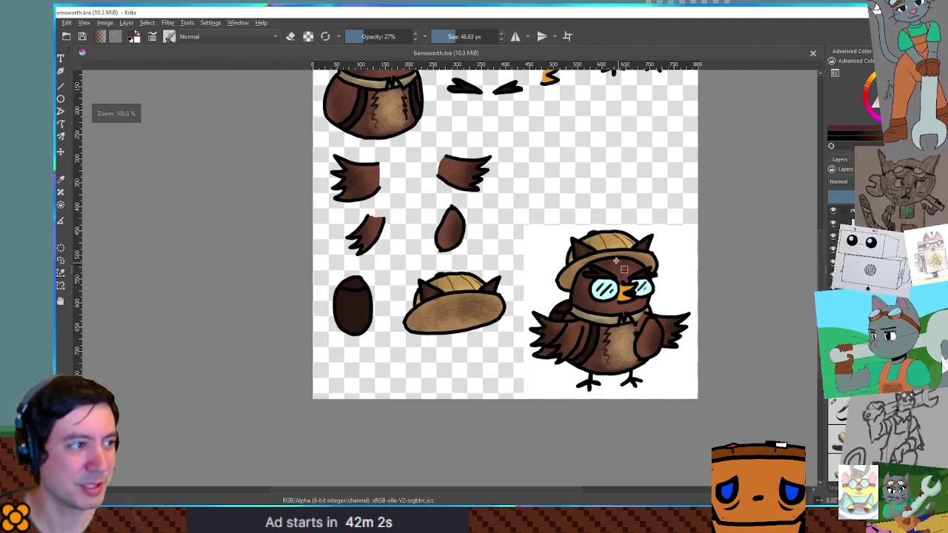
pyautogui.hotkey('ctrl', 'v')
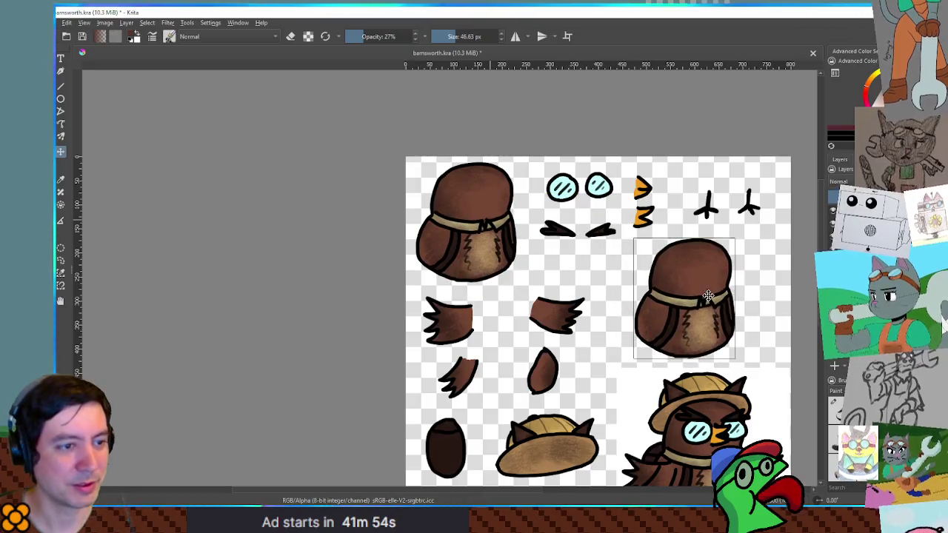
pyautogui.scroll(1, 599, 254)
pyautogui.scroll(-1, 595, 241)
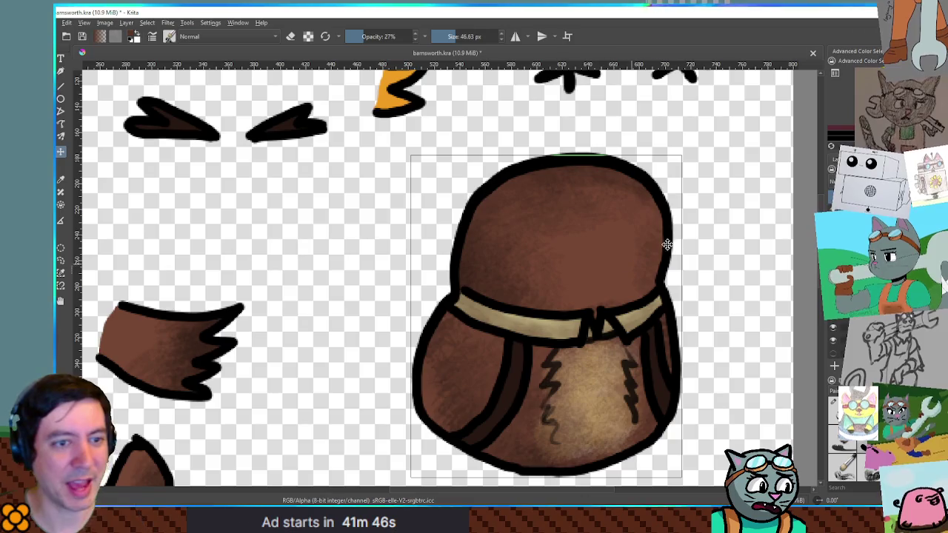
pyautogui.hotkey('ctrl', 'u')
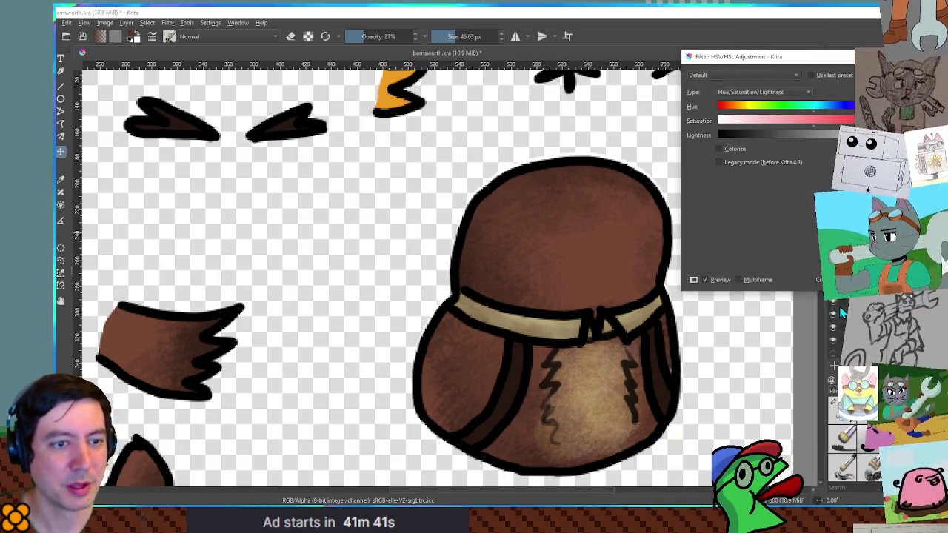
# Cancel the HSV adjustment, then make the background layer 100% opaque and teal
pyautogui.press('Return')
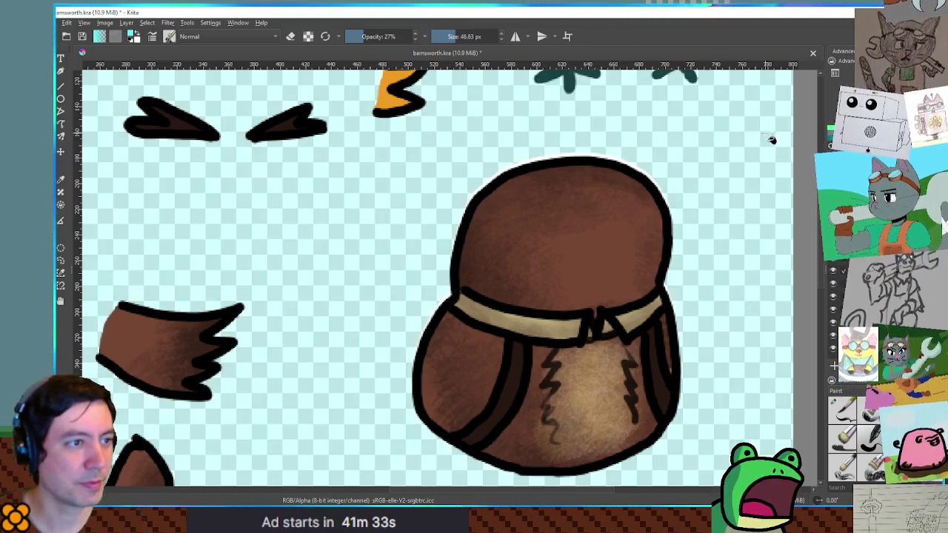
pyautogui.moveTo(400, 37); pyautogui.dragTo(445, 37)
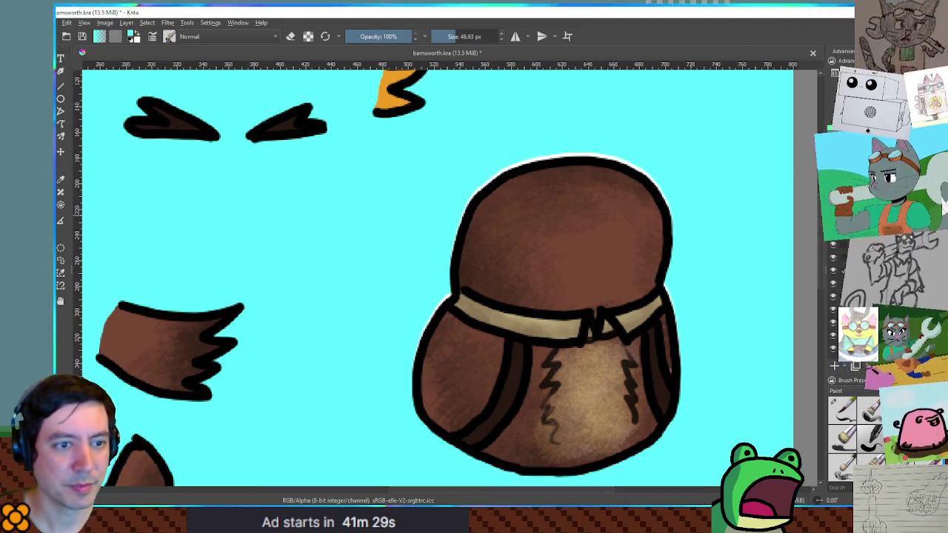
pyautogui.press('BackSpace')
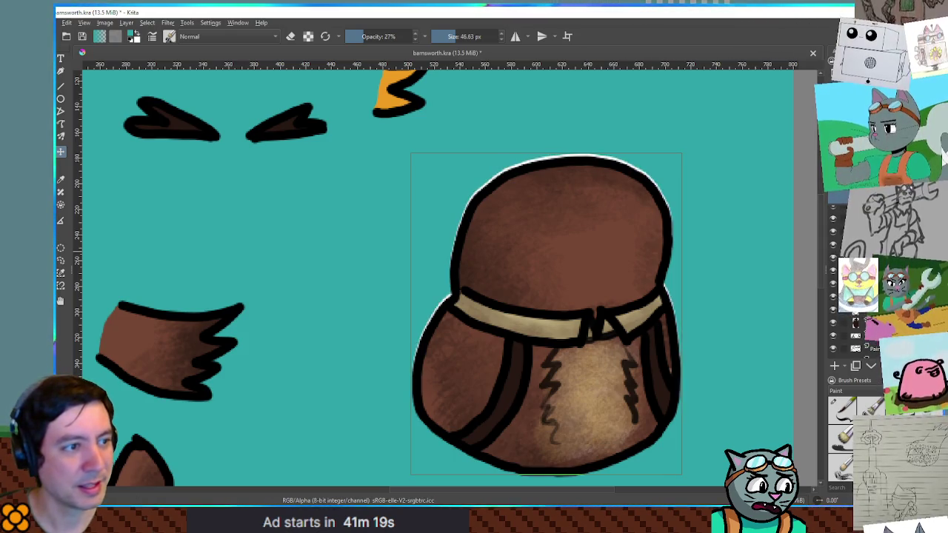
# Nudge the backpack copy right and down, then slightly back left, and switch to the brush
pyautogui.press('Right')
pyautogui.press('Right')
pyautogui.press('Down')
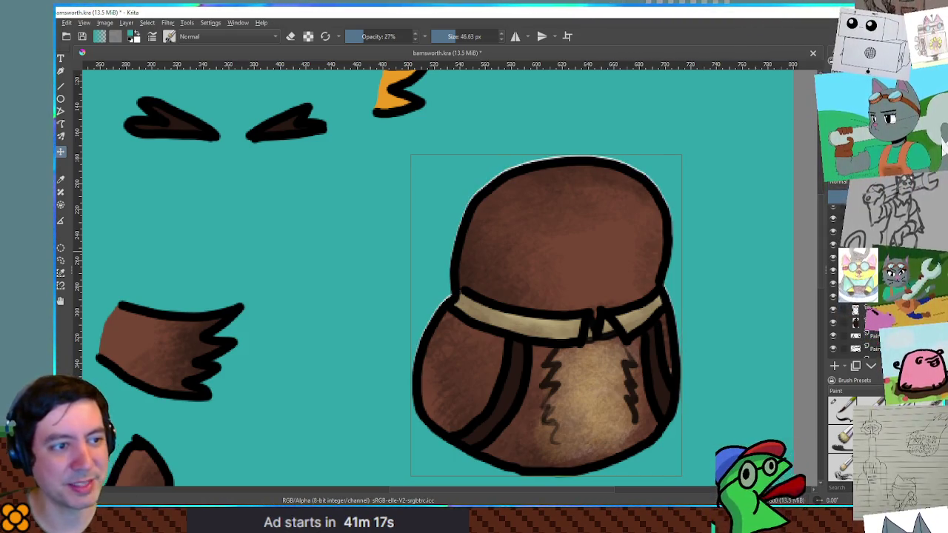
pyautogui.press('Left')
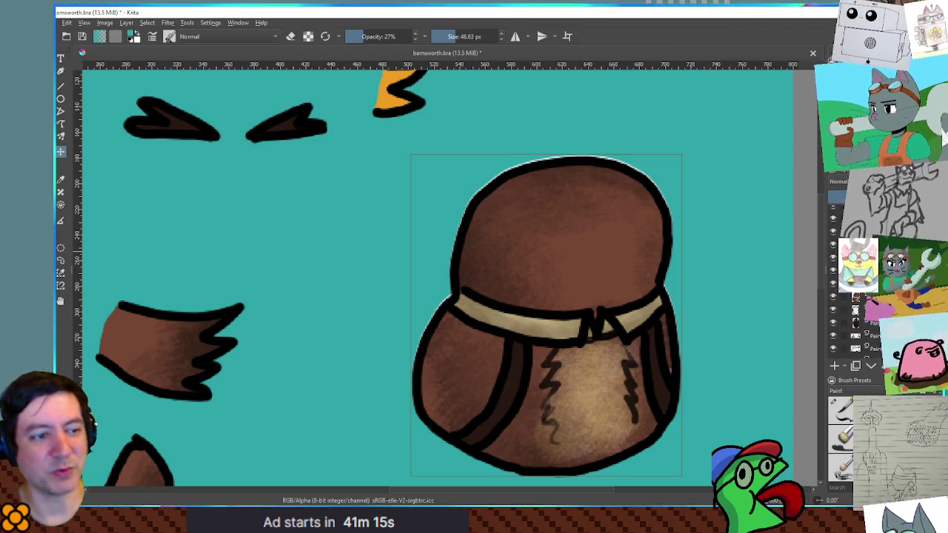
pyautogui.moveTo(852, 254)
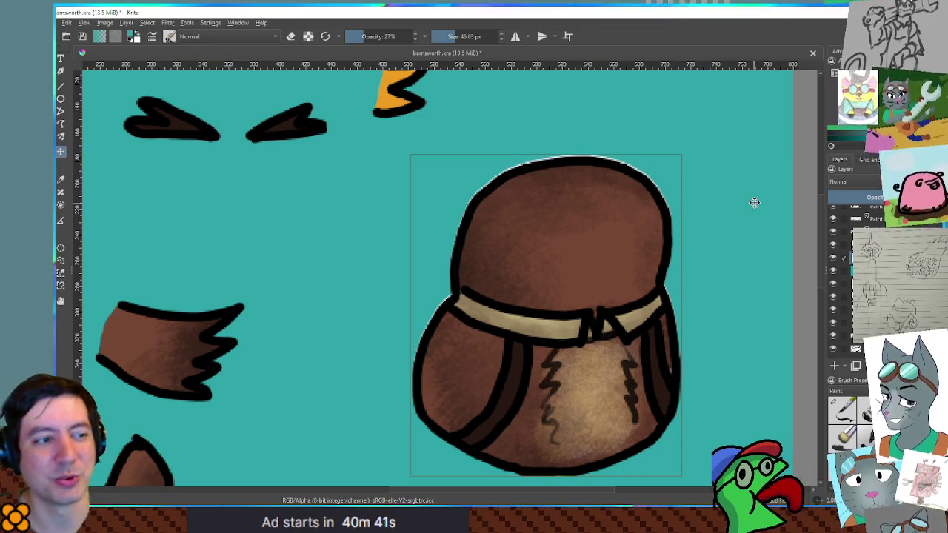
pyautogui.press('b')
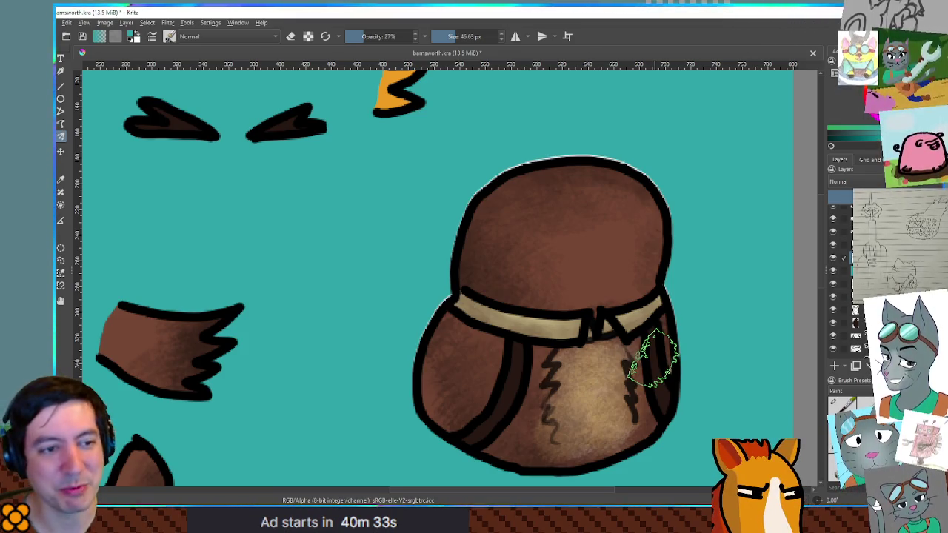
pyautogui.moveTo(645, 363)
pyautogui.mouseDown()
pyautogui.moveTo(603, 313)
pyautogui.moveTo(510, 284)
pyautogui.moveTo(459, 296)
pyautogui.mouseUp()
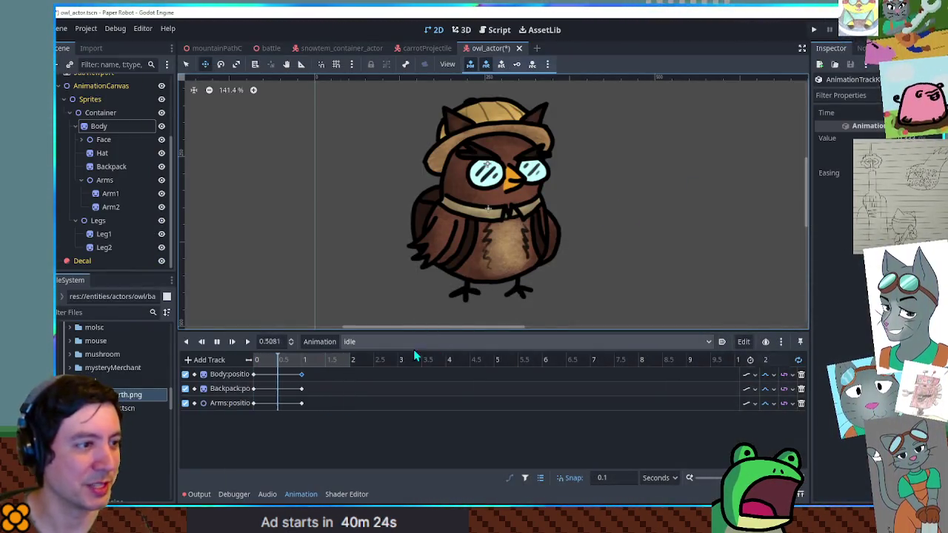
# Retime the Body position keyframe near one second on the idle timeline
pyautogui.click(300, 373)
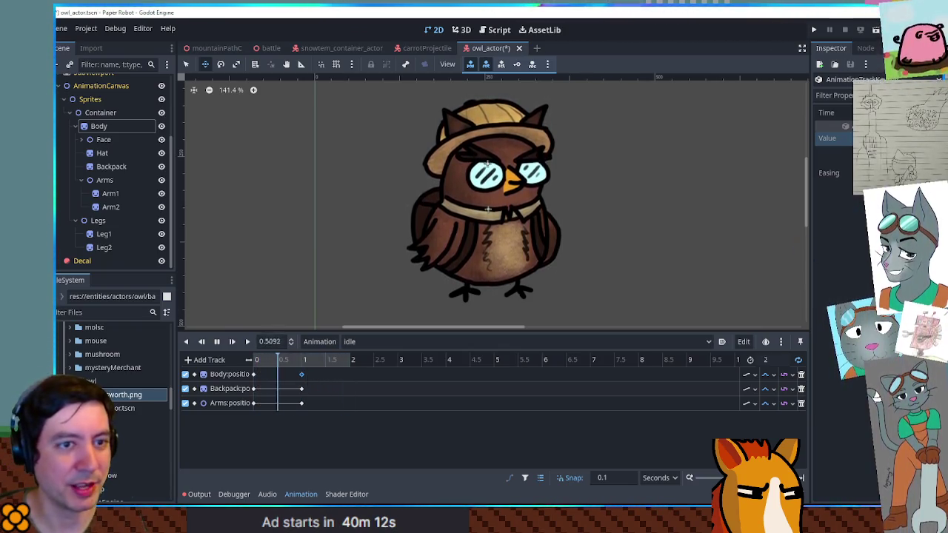
pyautogui.moveTo(302, 376)
pyautogui.mouseDown()
pyautogui.moveTo(277, 376)
pyautogui.moveTo(326, 378)
pyautogui.mouseUp()
pyautogui.click(302, 379)
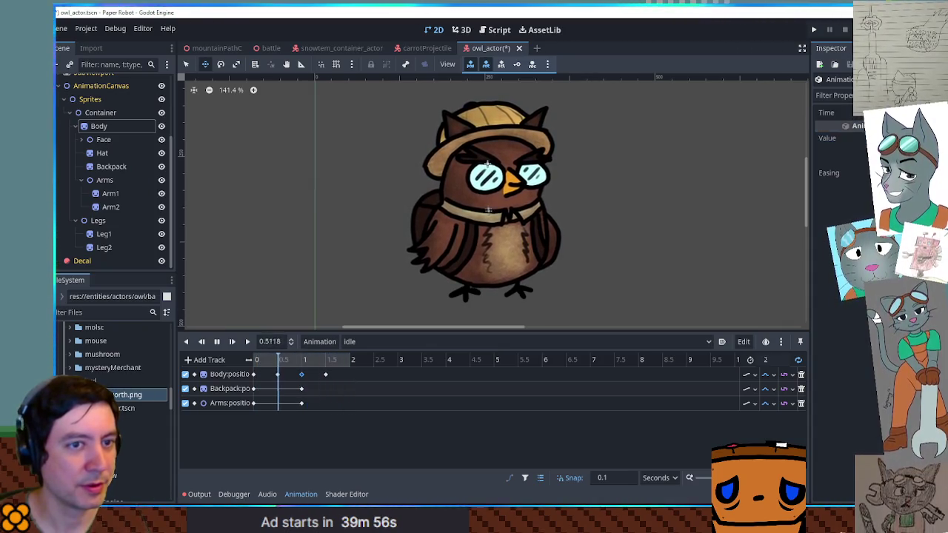
pyautogui.click(255, 377)
# Review the Body keys at 0, 0.5, 1 and 1.5 s, shifting the body left then back right
pyautogui.click(254, 376)
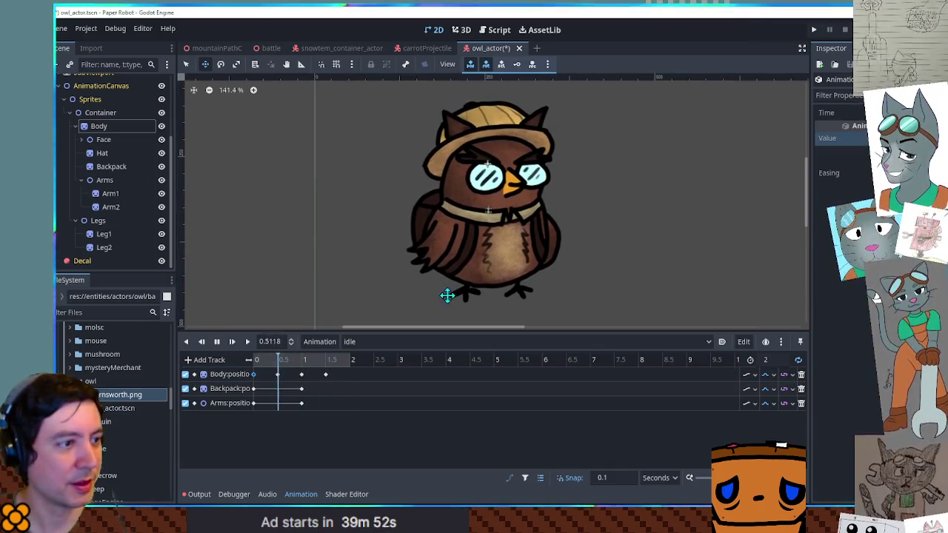
pyautogui.click(278, 374)
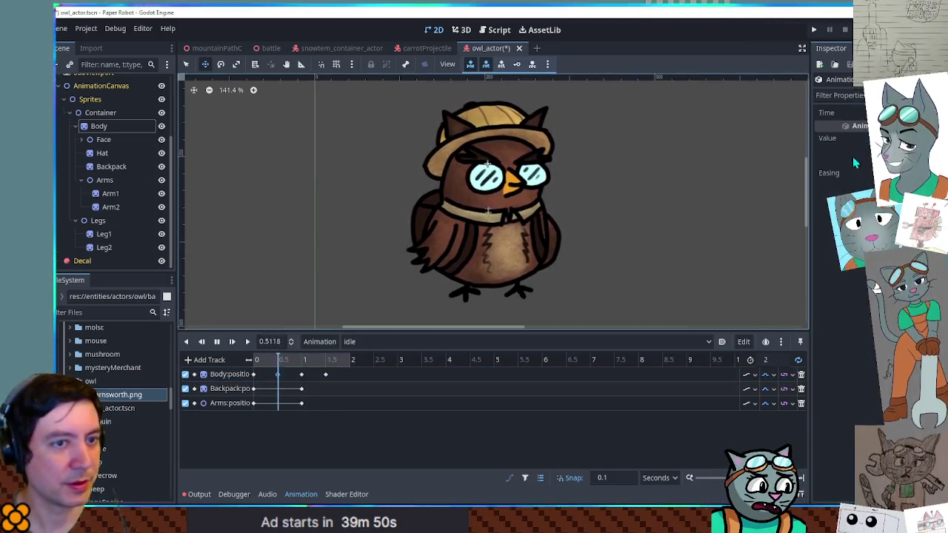
pyautogui.click(325, 374)
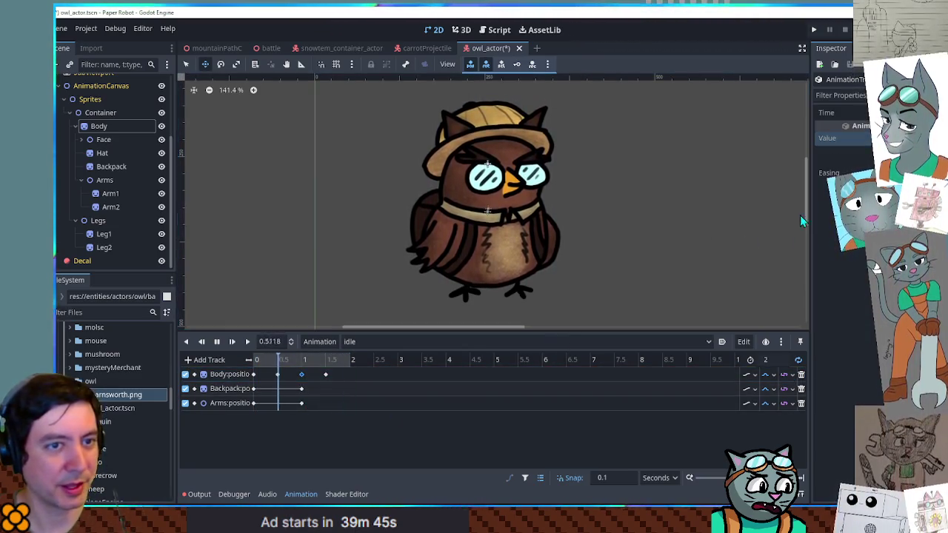
pyautogui.click(279, 375)
pyautogui.click(254, 374)
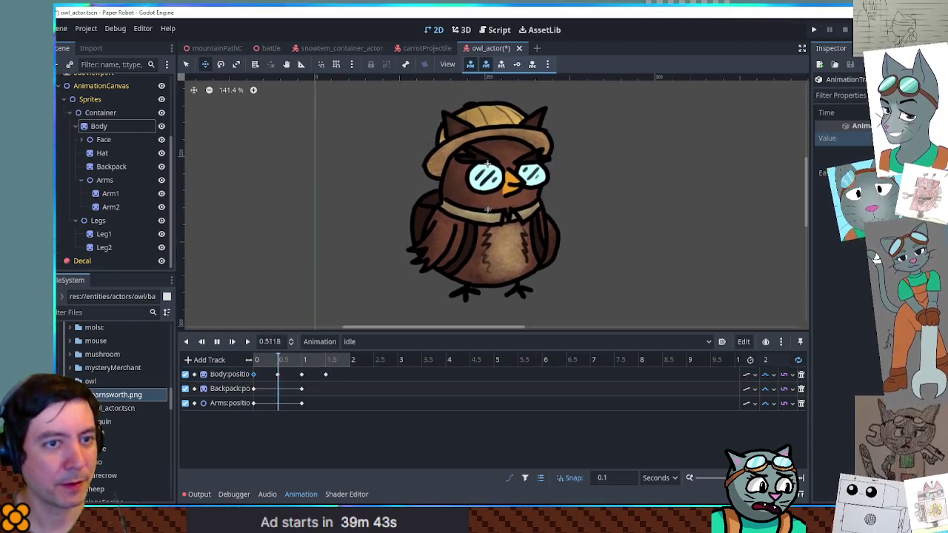
pyautogui.click(303, 375)
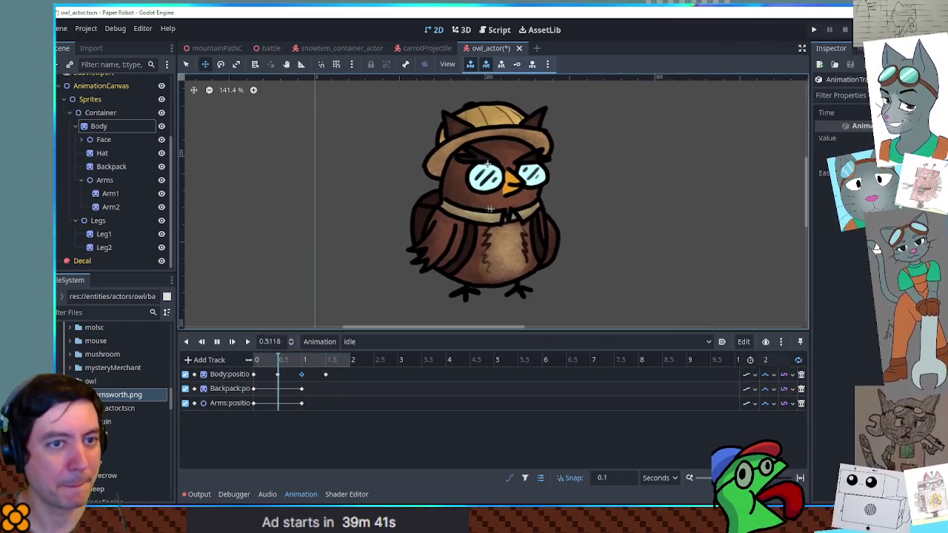
pyautogui.press('Left')
pyautogui.press('Left')
pyautogui.press('Left')
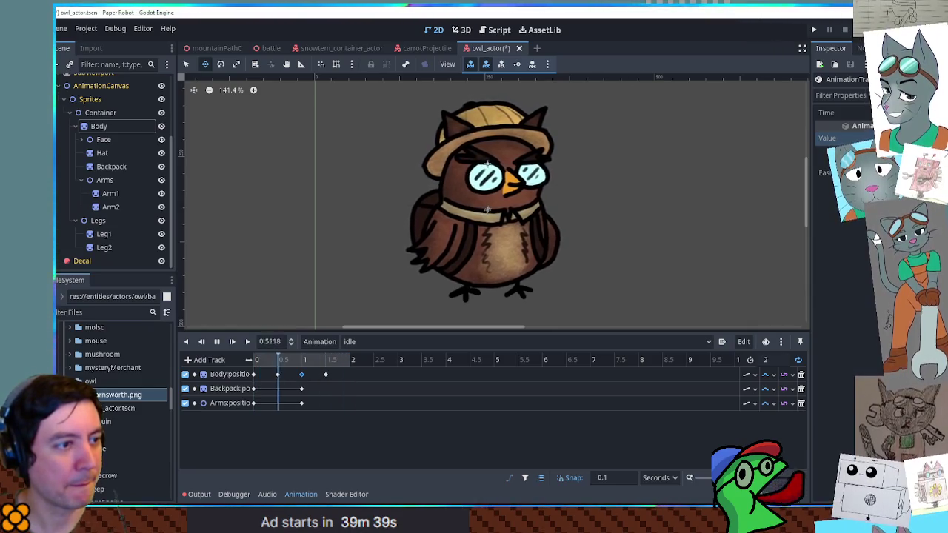
pyautogui.press('Right')
pyautogui.press('Right')
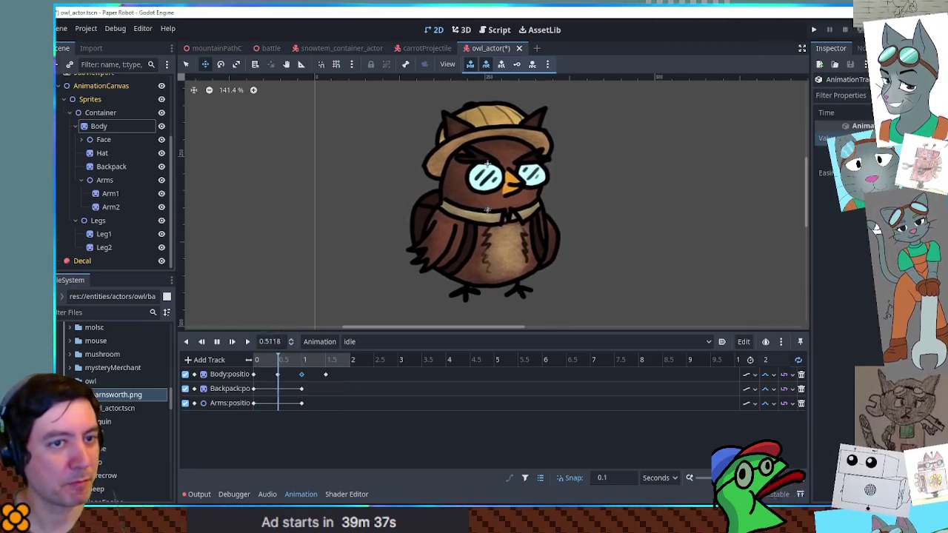
pyautogui.click(253, 374)
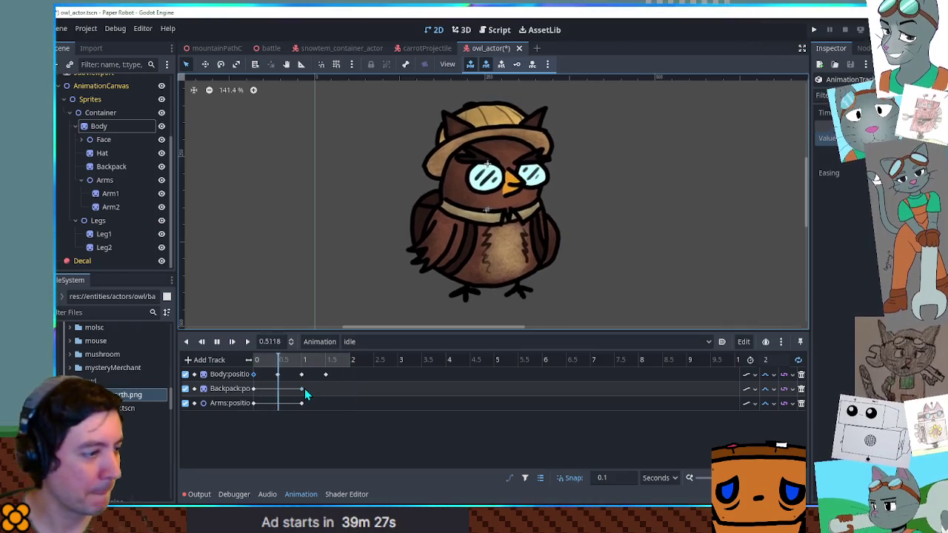
# Add Backpack keys near 0.5 and 1.5 s and shift them about 0.2 s later
pyautogui.moveTo(304, 389)
pyautogui.moveTo(304, 389)
pyautogui.mouseDown()
pyautogui.moveTo(278, 391)
pyautogui.moveTo(278, 400)
pyautogui.mouseUp()
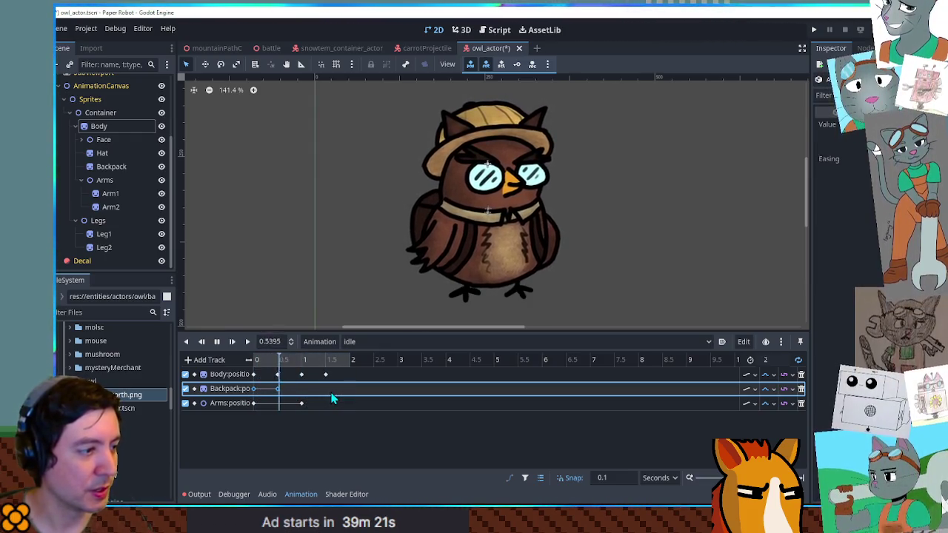
pyautogui.hotkey('ctrl', 'd')
pyautogui.keyDown('shift'); pyautogui.click(279, 389); pyautogui.keyUp('shift')
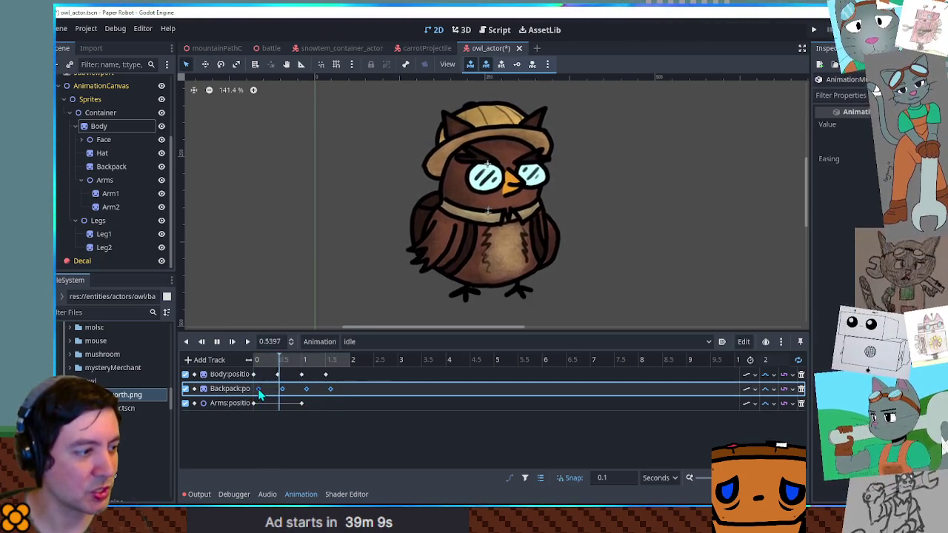
pyautogui.moveTo(251, 388); pyautogui.dragTo(260, 388)
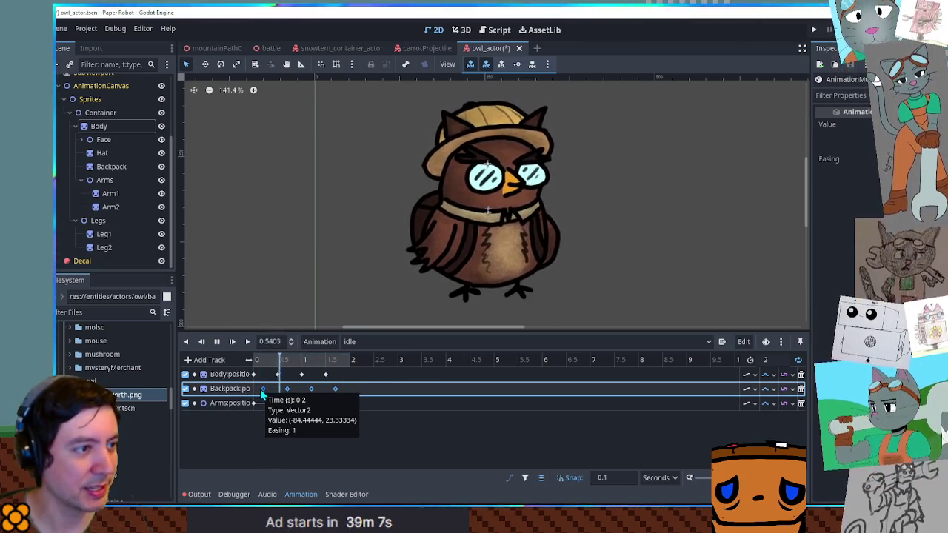
# Insert Arms keys at 0.5 s, then paste Arms keys at 1 and 1.5 s
pyautogui.rightClick(302, 403)
pyautogui.click(305, 408)
pyautogui.moveTo(302, 403)
pyautogui.mouseDown()
pyautogui.moveTo(277, 404)
pyautogui.moveTo(289, 394)
pyautogui.mouseUp()
pyautogui.rightClick(301, 403)
pyautogui.click(319, 415)
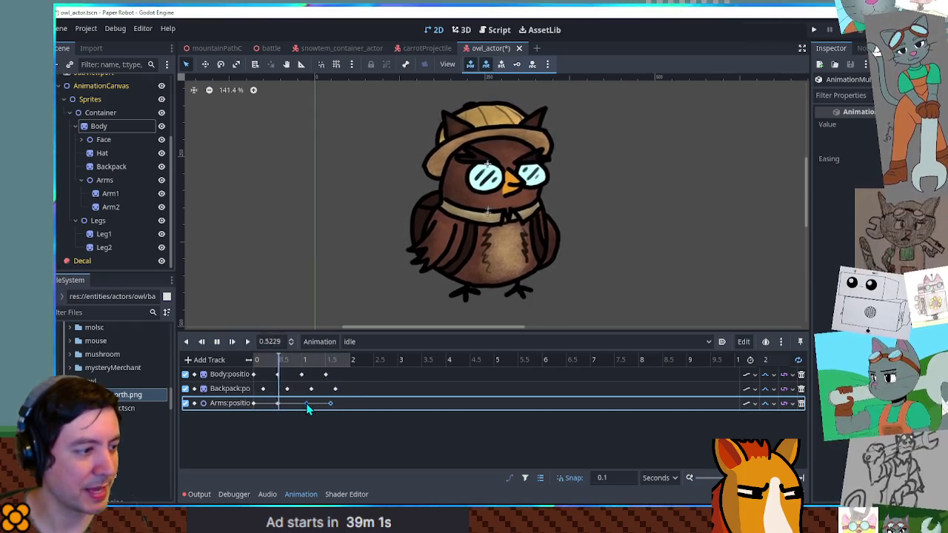
# Select the four Arms keys and shift them about 0.1 s later
pyautogui.click(280, 404)
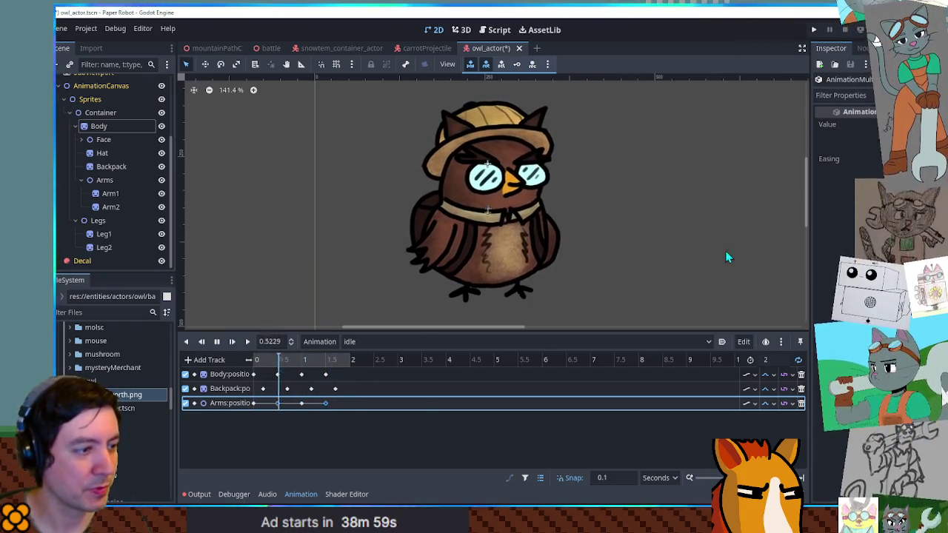
pyautogui.moveTo(345, 399)
pyautogui.mouseDown()
pyautogui.moveTo(248, 414)
pyautogui.moveTo(284, 404)
pyautogui.mouseUp()
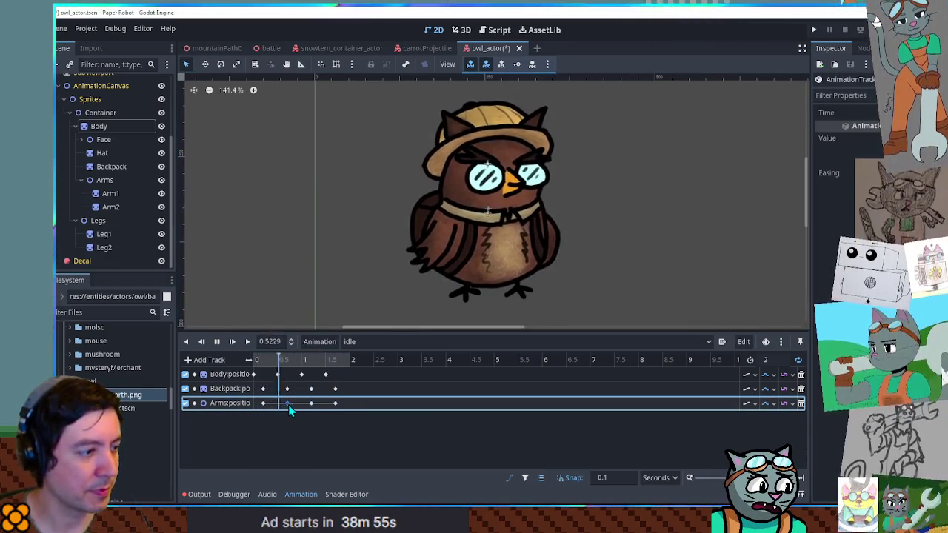
pyautogui.click(288, 404)
pyautogui.keyDown('shift'); pyautogui.click(335, 403); pyautogui.keyUp('shift')
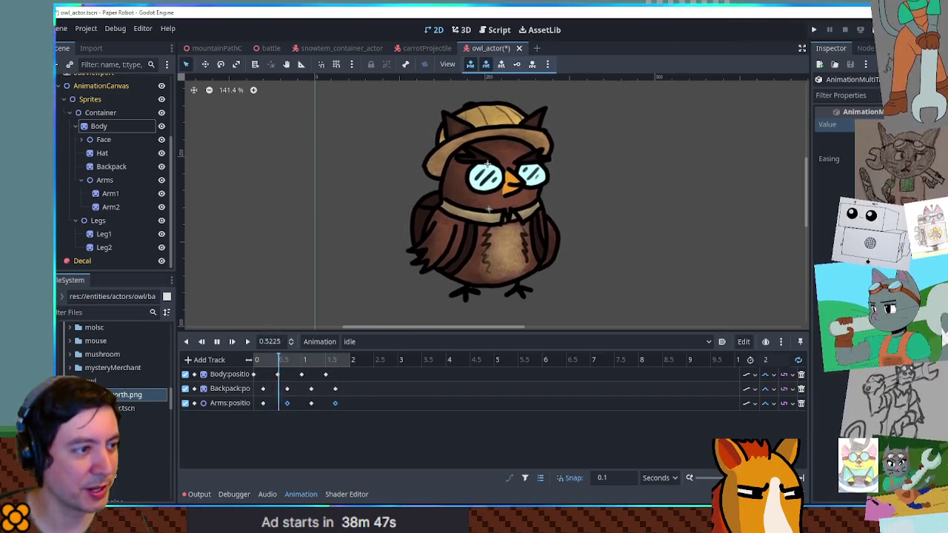
pyautogui.click(341, 403)
pyautogui.moveTo(258, 408)
pyautogui.mouseDown()
pyautogui.moveTo(340, 413)
pyautogui.moveTo(340, 402)
pyautogui.mouseUp()
pyautogui.click(433, 396)
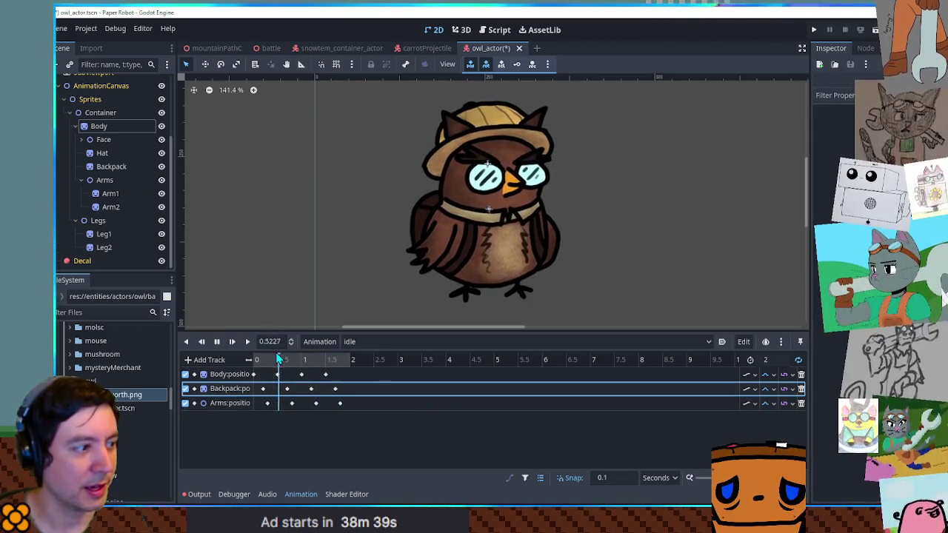
# Create a Hat position track with pasted keyframes, moving one from 0.4 to 0.5 s
pyautogui.click(103, 153)
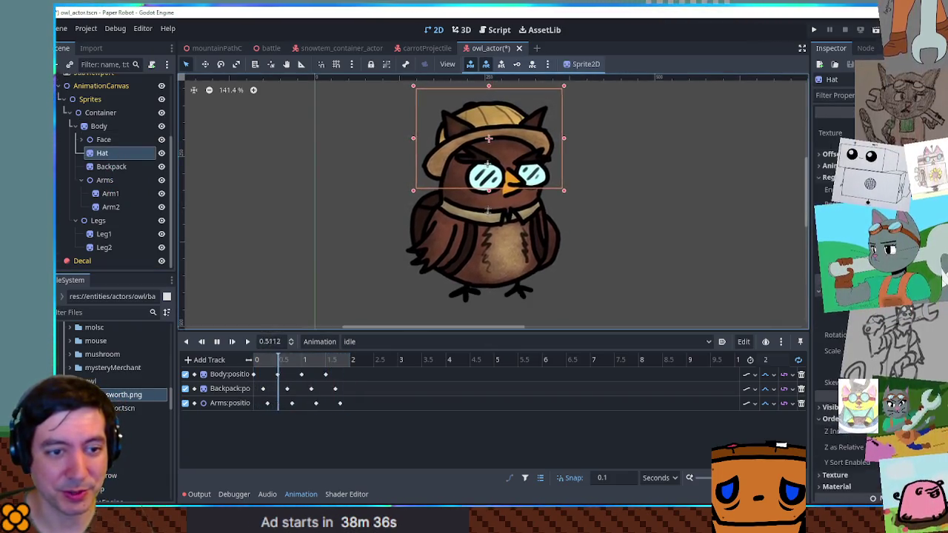
pyautogui.press('k')
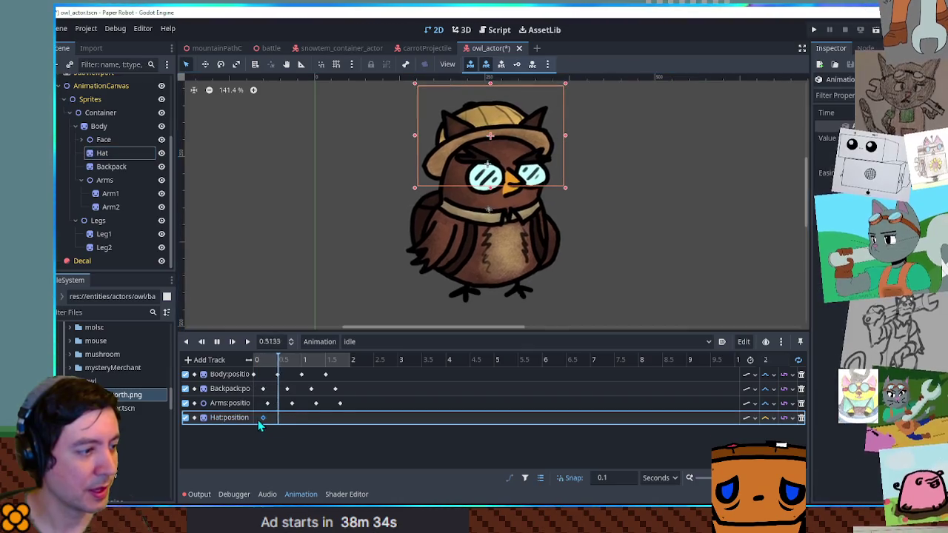
pyautogui.hotkey('ctrl', 'v')
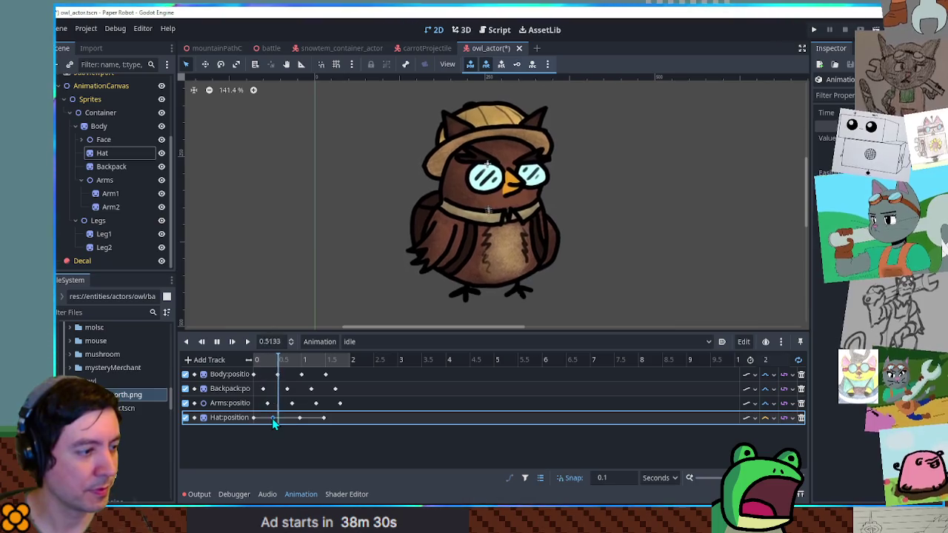
pyautogui.scroll(5, 385, 433)
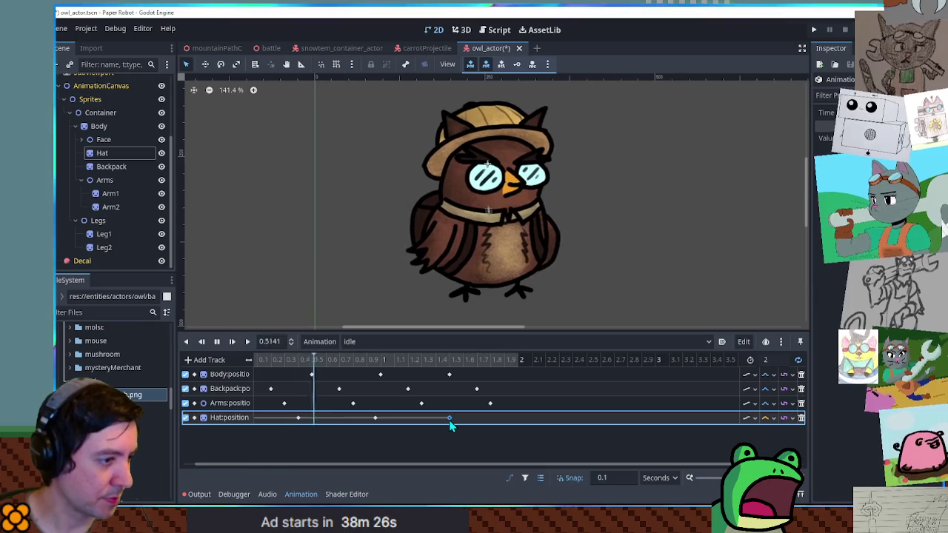
pyautogui.moveTo(300, 419); pyautogui.dragTo(313, 419)
# Shift all Hat keyframes about 0.3 s later, then pull two back 0.1 s earlier
pyautogui.moveTo(486, 411)
pyautogui.mouseDown()
pyautogui.moveTo(227, 439)
pyautogui.moveTo(237, 439)
pyautogui.mouseUp()
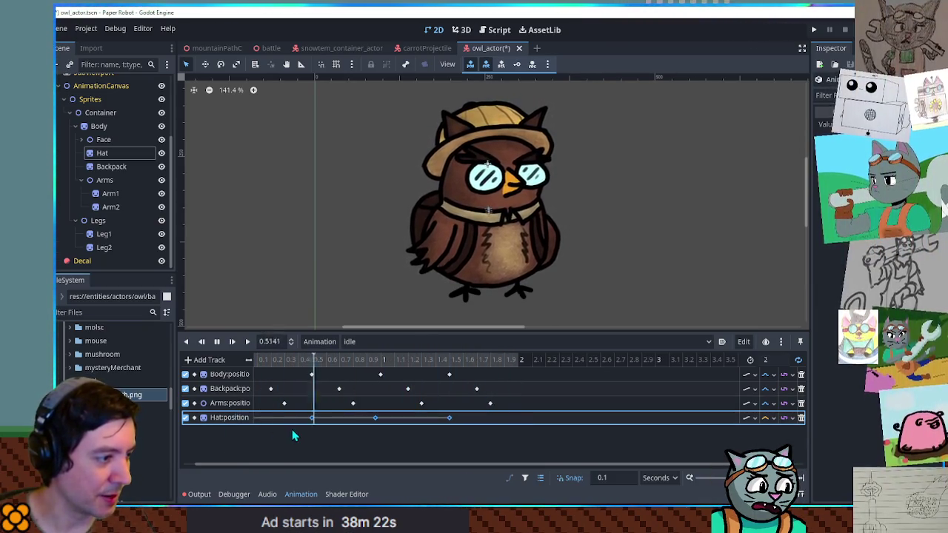
pyautogui.moveTo(345, 468); pyautogui.dragTo(293, 468)
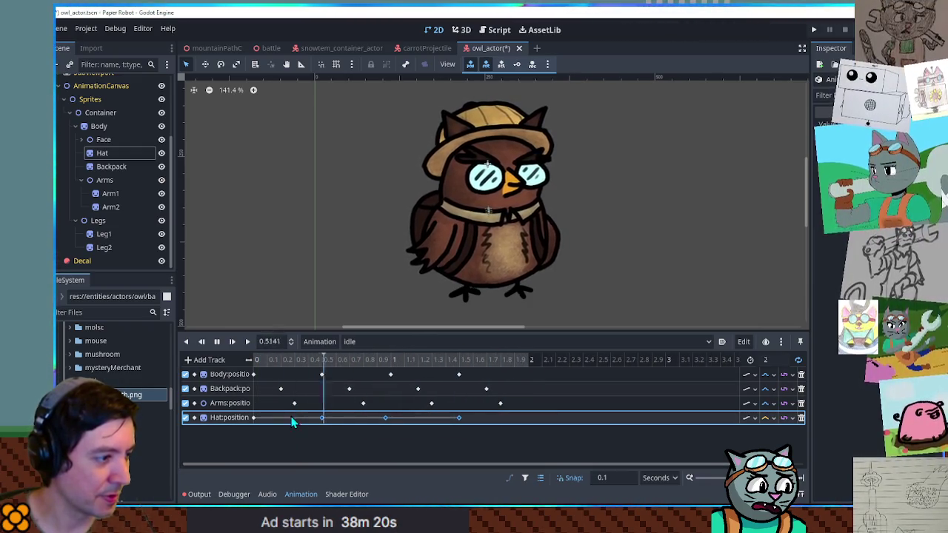
pyautogui.moveTo(489, 415); pyautogui.dragTo(206, 450)
pyautogui.moveTo(322, 415); pyautogui.dragTo(363, 426)
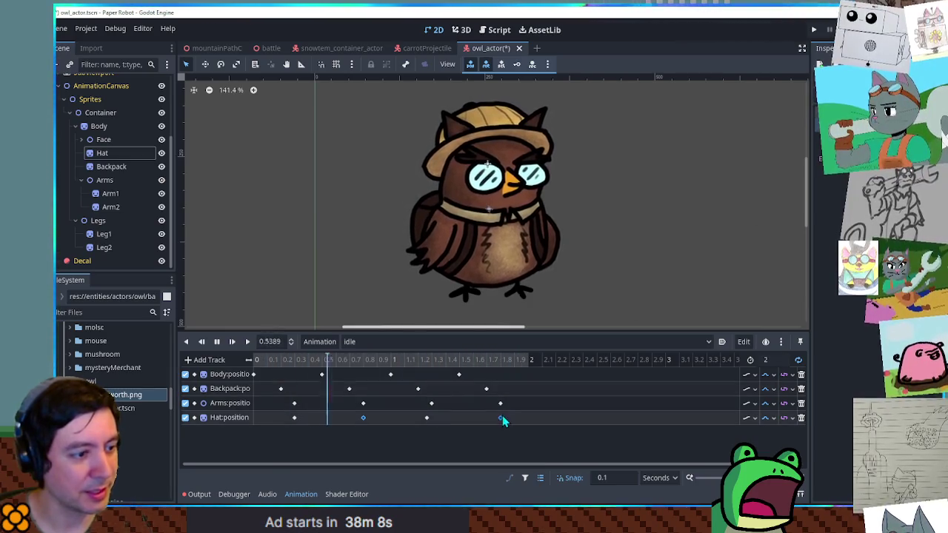
pyautogui.moveTo(500, 418); pyautogui.dragTo(487, 419)
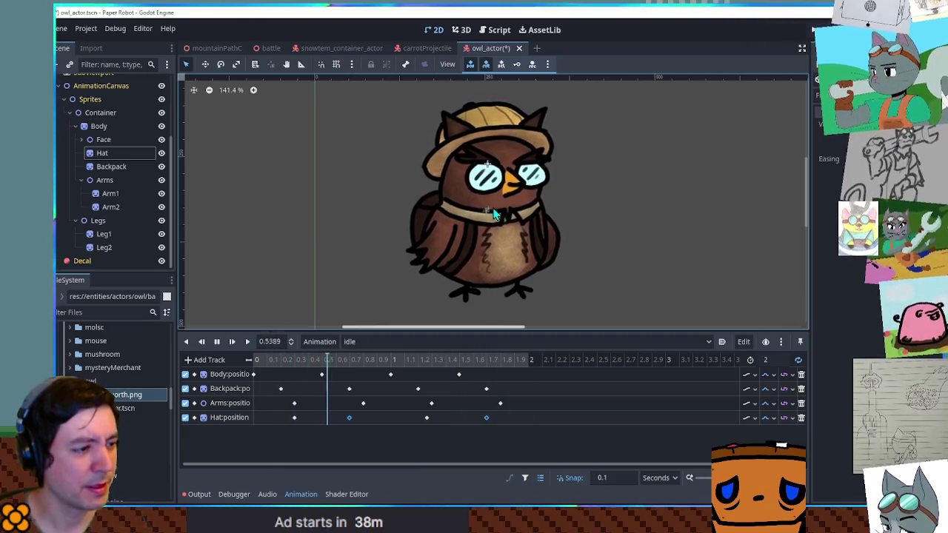
pyautogui.click(104, 140)
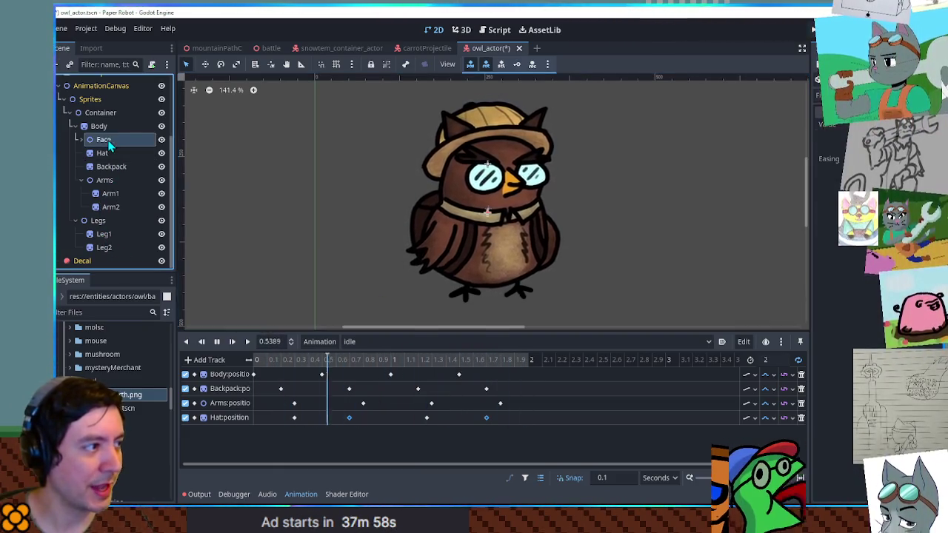
# Tilt the Brows sprite a few degrees and key its rotation into a new Brows:rotation track
pyautogui.click(81, 140)
pyautogui.click(112, 180)
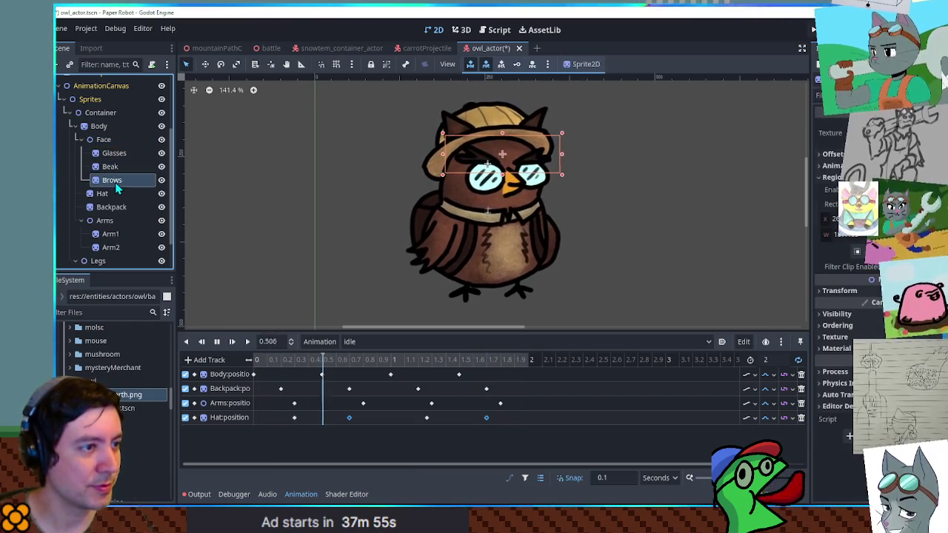
pyautogui.press('e')
pyautogui.moveTo(642, 167); pyautogui.dragTo(647, 157)
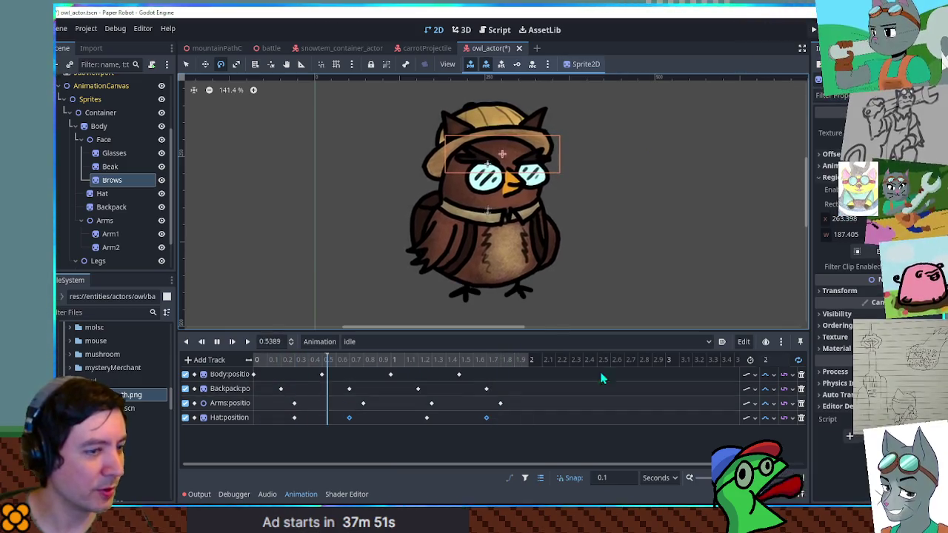
pyautogui.click(839, 291)
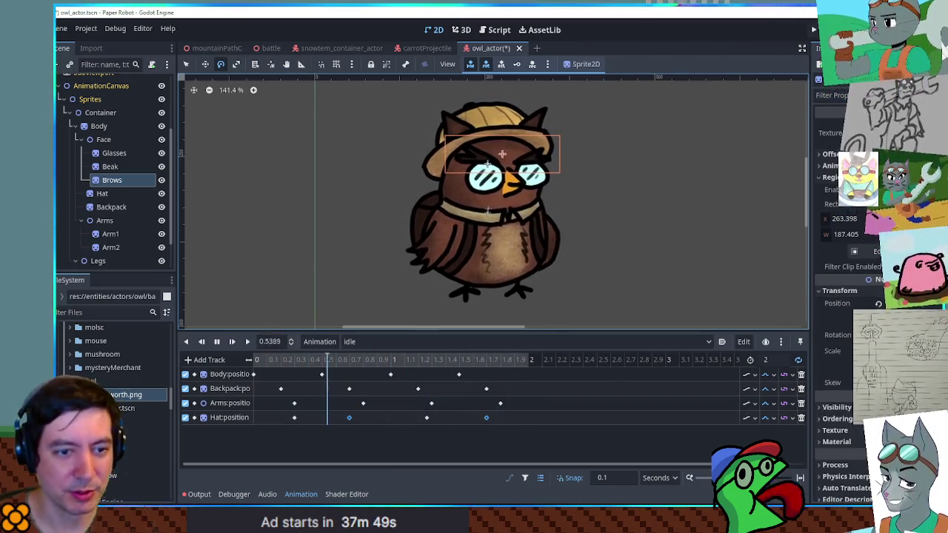
pyautogui.click(935, 335)
# Add two more Brows rotation keyframes and move the last one earlier
pyautogui.rightClick(349, 436)
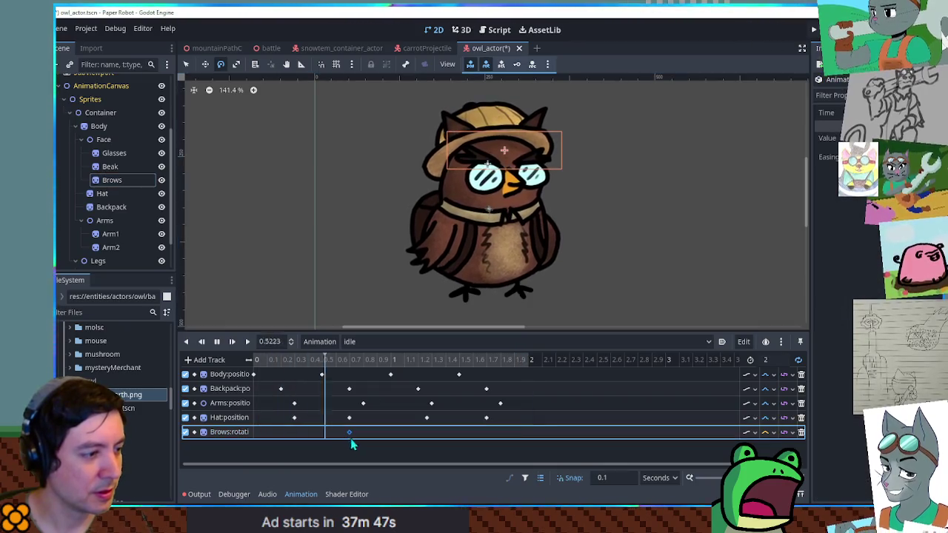
pyautogui.click(357, 441)
pyautogui.moveTo(431, 433)
pyautogui.mouseDown()
pyautogui.moveTo(374, 433)
pyautogui.moveTo(417, 436)
pyautogui.mouseUp()
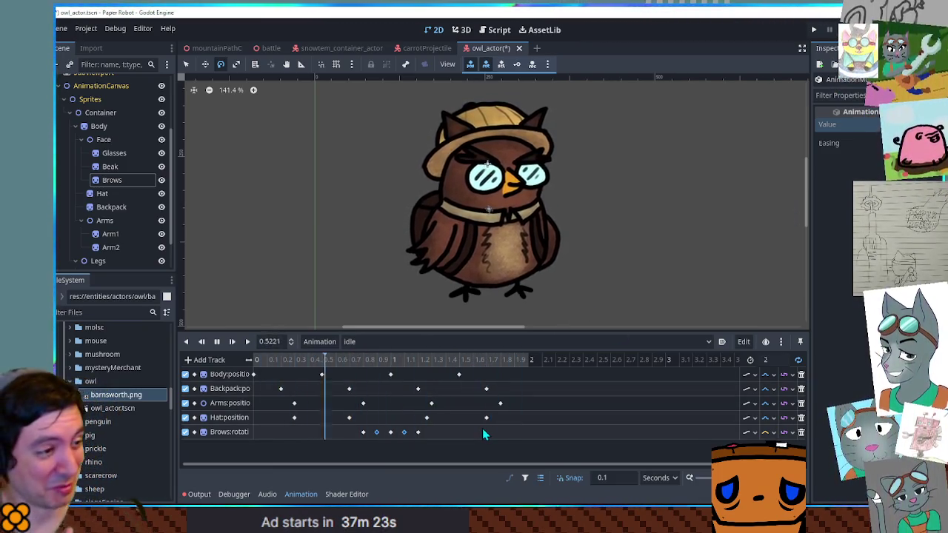
pyautogui.moveTo(499, 404)
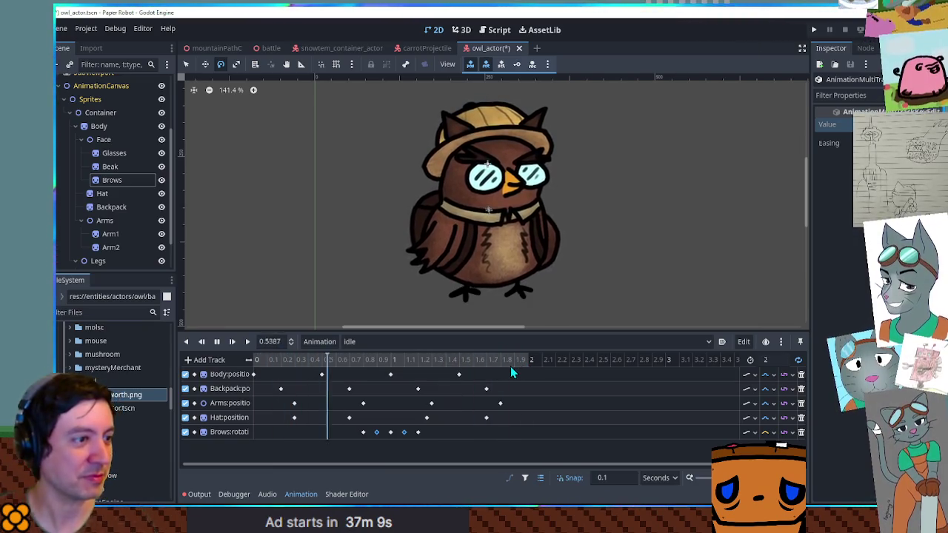
pyautogui.scroll(-2, 607, 237)
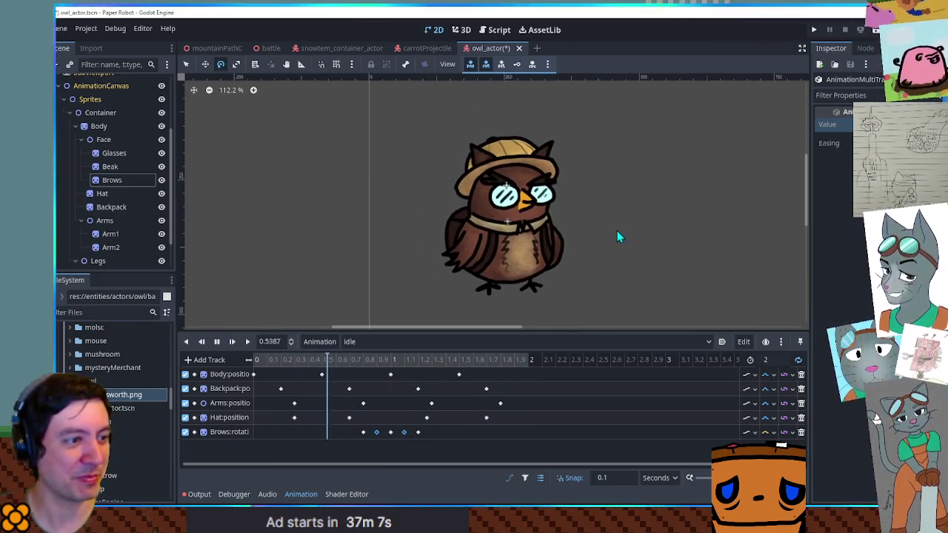
# Save owl_actor, zoom and pan to check the owl, then stop playback
pyautogui.hotkey('ctrl', 's')
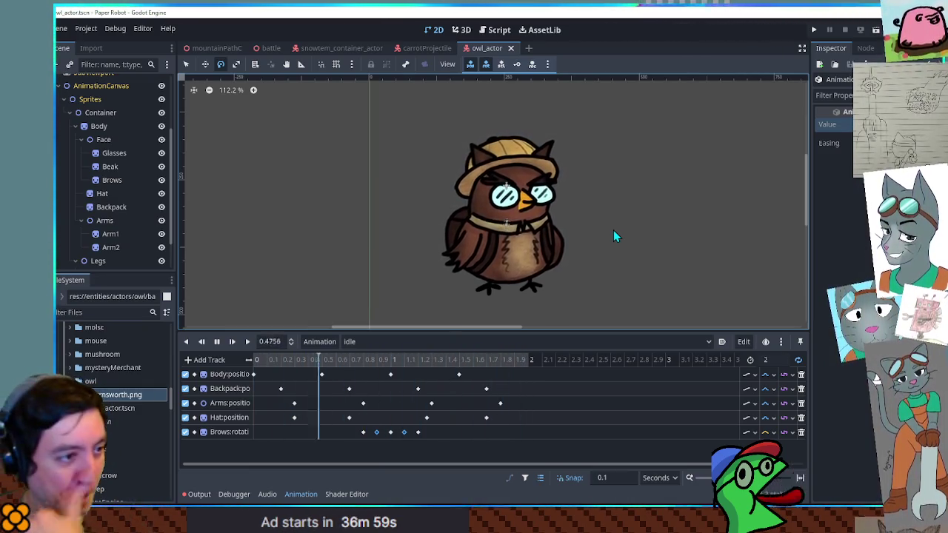
pyautogui.scroll(4, 557, 216)
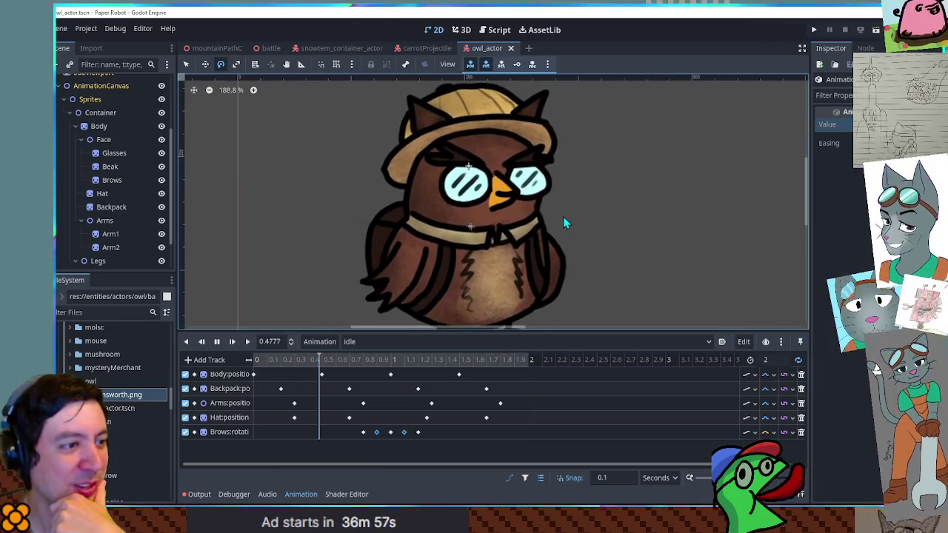
pyautogui.scroll(-1, 698, 237)
pyautogui.moveTo(663, 226)
pyautogui.mouseDown()
pyautogui.moveTo(698, 233)
pyautogui.moveTo(692, 206)
pyautogui.moveTo(686, 247)
pyautogui.mouseUp()
pyautogui.scroll(-1, 687, 247)
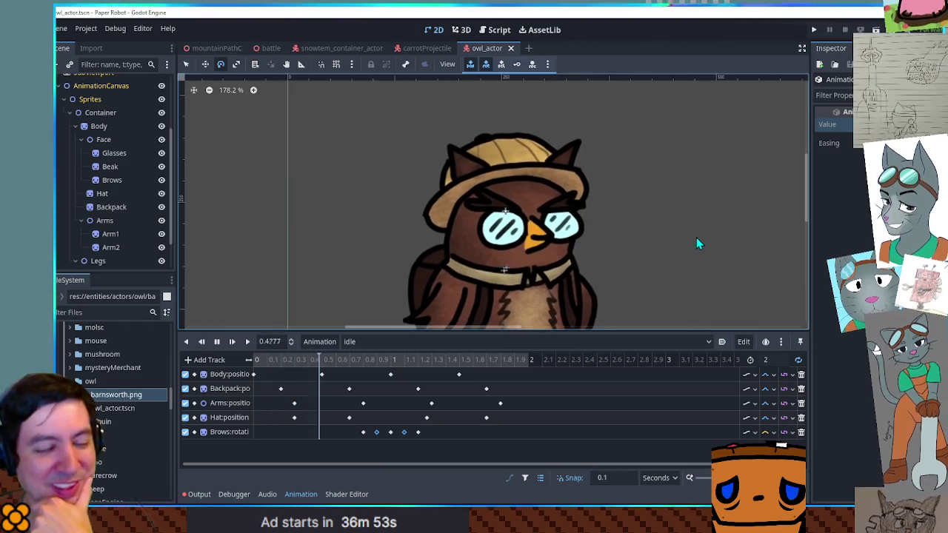
pyautogui.scroll(-1, 696, 243)
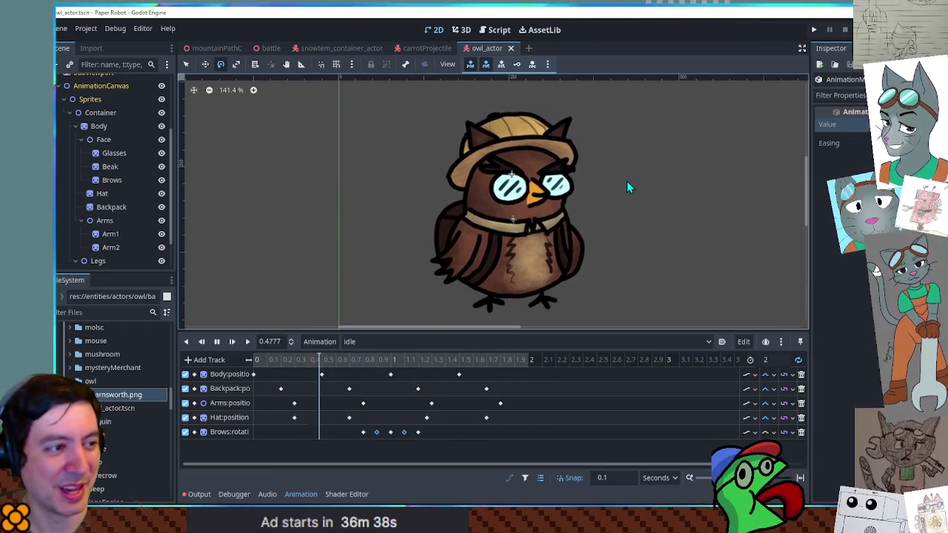
pyautogui.click(217, 341)
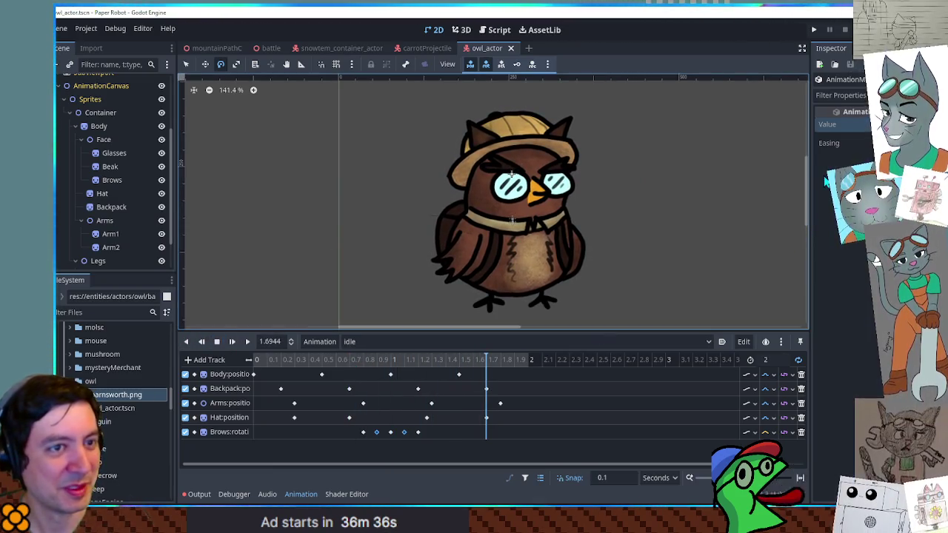
# Close barnsworth.kra in Krita and discard its unsaved changes
pyautogui.hotkey('alt', 'Tab')
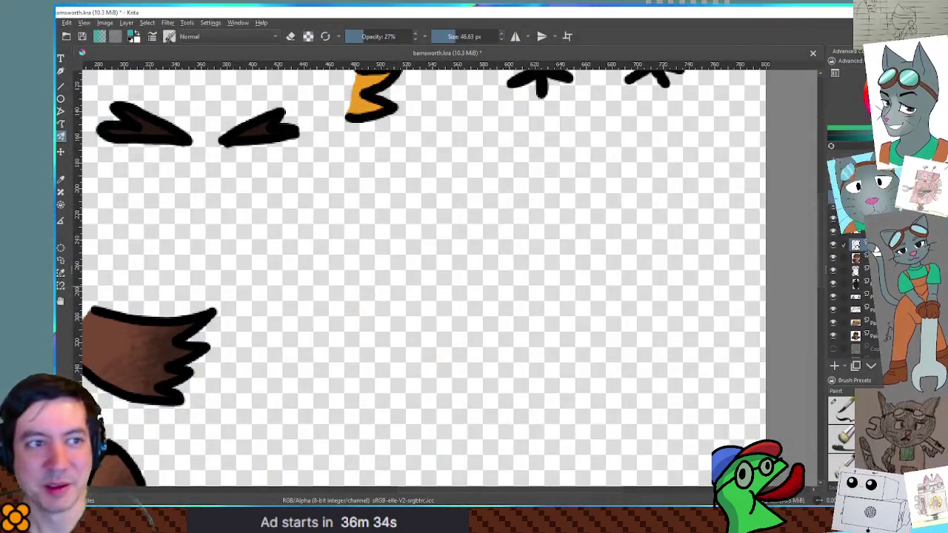
pyautogui.hotkey('ctrl', 'w')
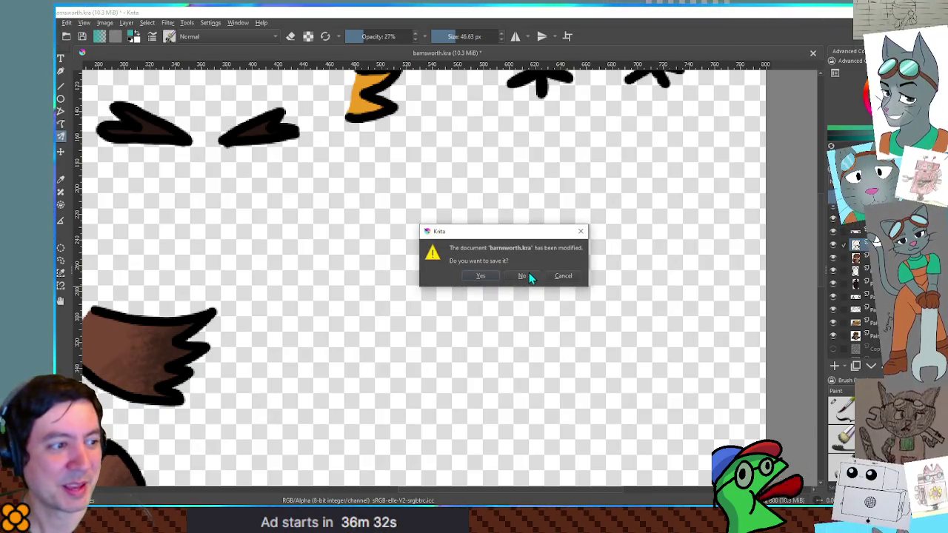
pyautogui.click(522, 275)
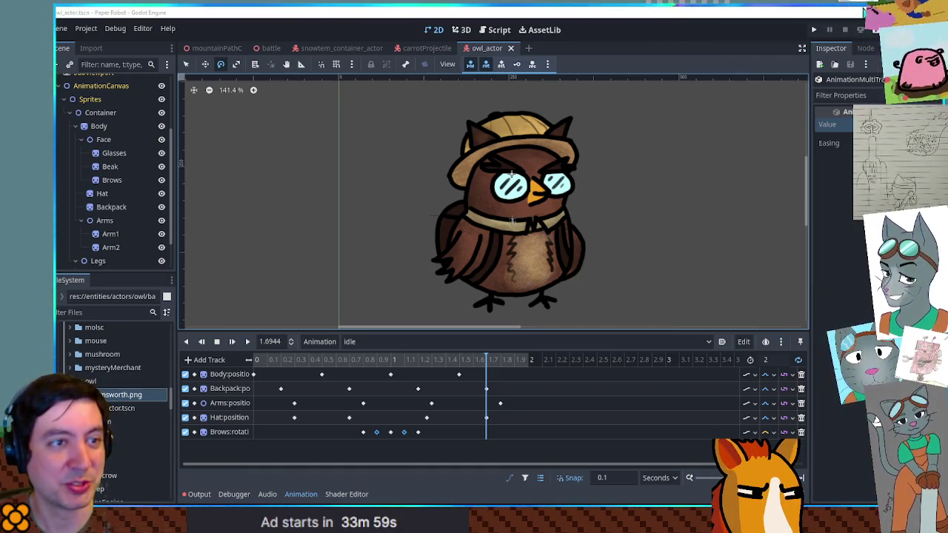
# Play the owl's idle animation and orbit around the owl rig in the 3D workspace
pyautogui.click(247, 342)
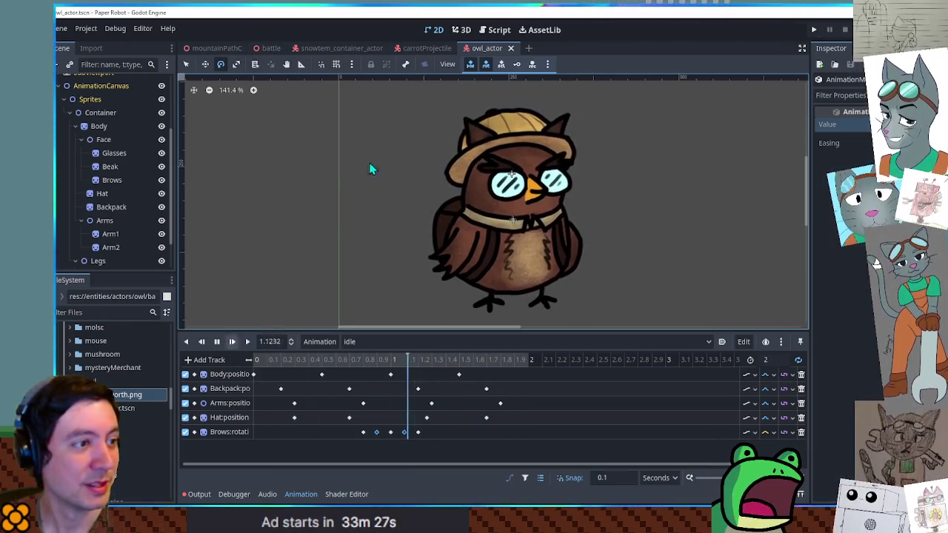
pyautogui.click(462, 30)
pyautogui.moveTo(459, 70)
pyautogui.mouseDown()
pyautogui.moveTo(419, 165)
pyautogui.moveTo(320, 183)
pyautogui.moveTo(511, 179)
pyautogui.moveTo(683, 204)
pyautogui.moveTo(630, 200)
pyautogui.moveTo(645, 191)
pyautogui.mouseUp()
# Check the owl from the side and front views, then stop the idle animation
pyautogui.press('KP_3')
pyautogui.press('KP_1')
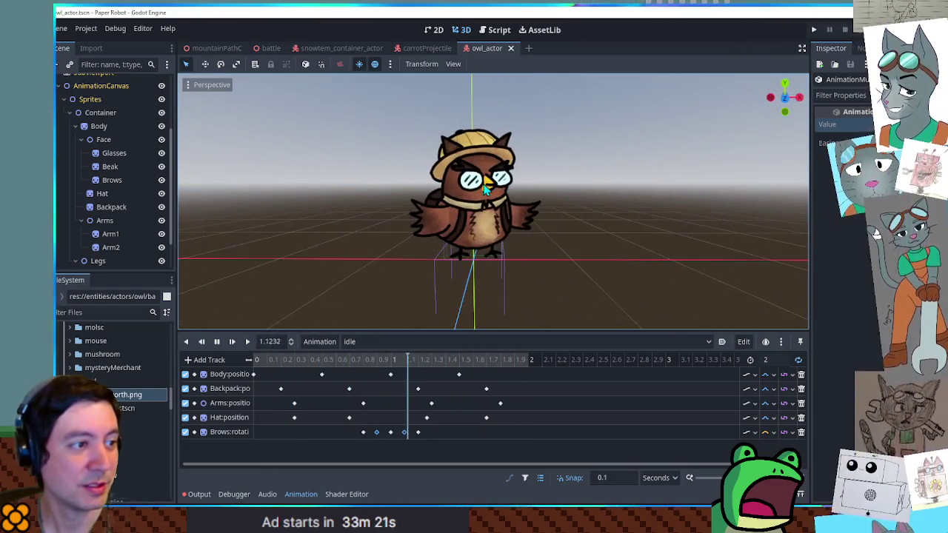
pyautogui.click(216, 342)
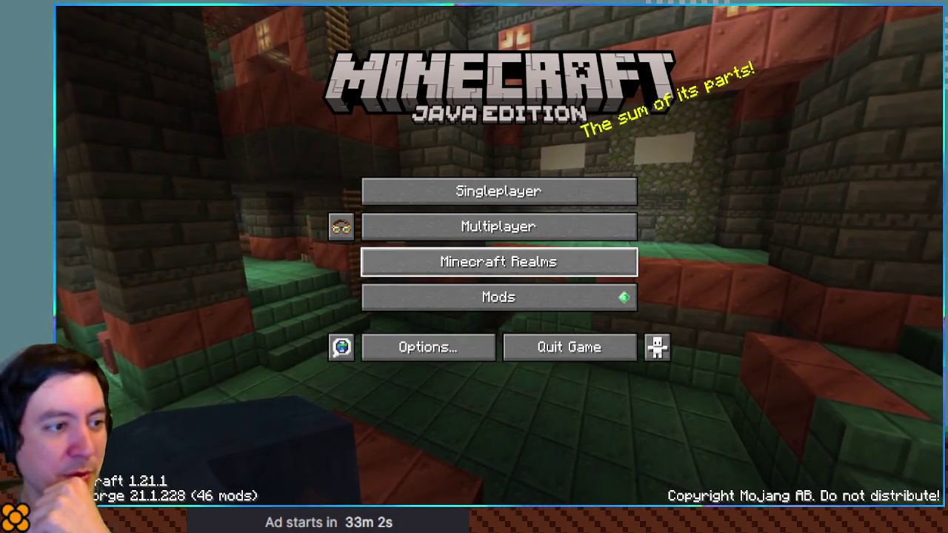
# Join the Dobbs Create multiplayer server and look through the inventory
pyautogui.click(579, 226)
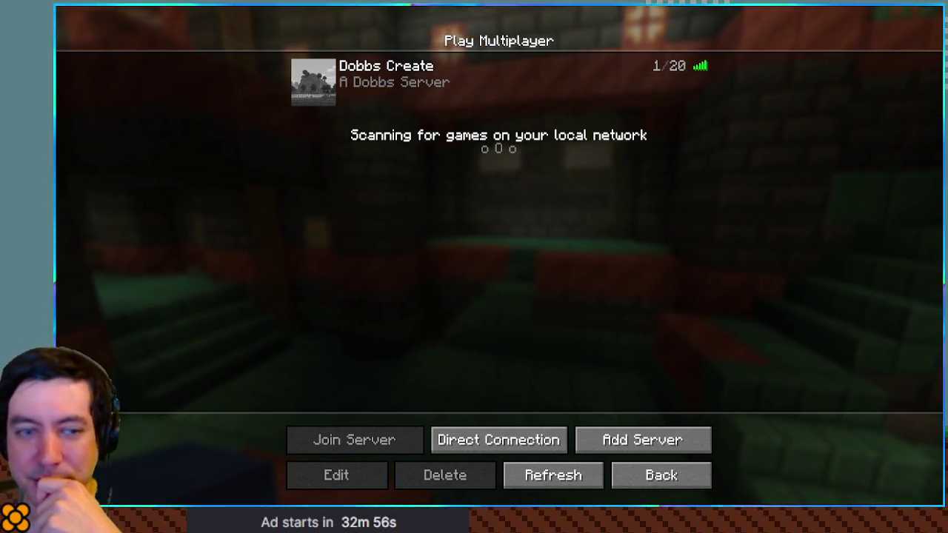
pyautogui.click(316, 81)
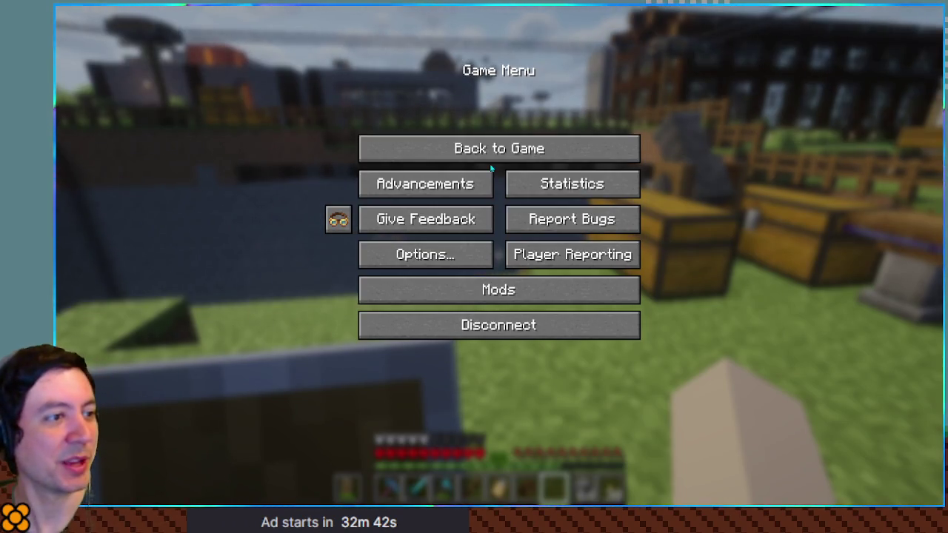
pyautogui.click(492, 152)
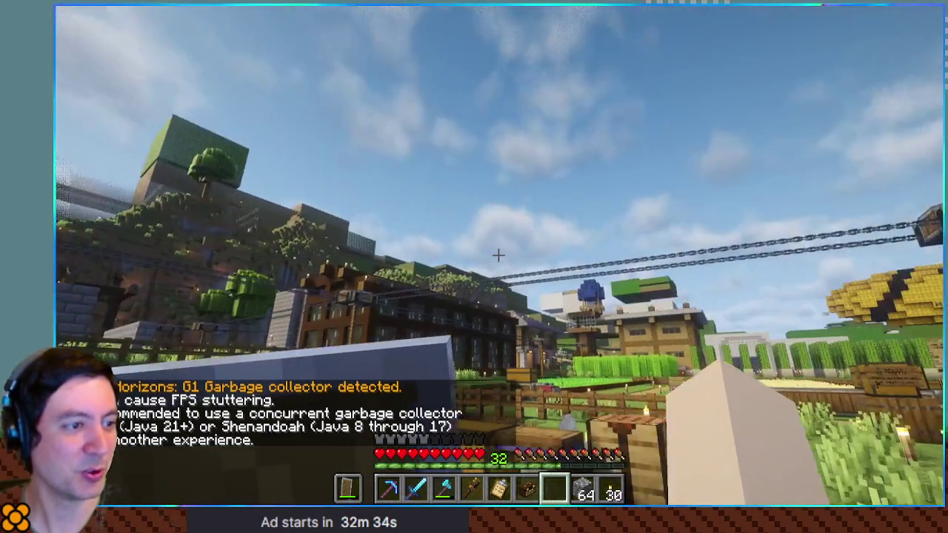
pyautogui.press('e')
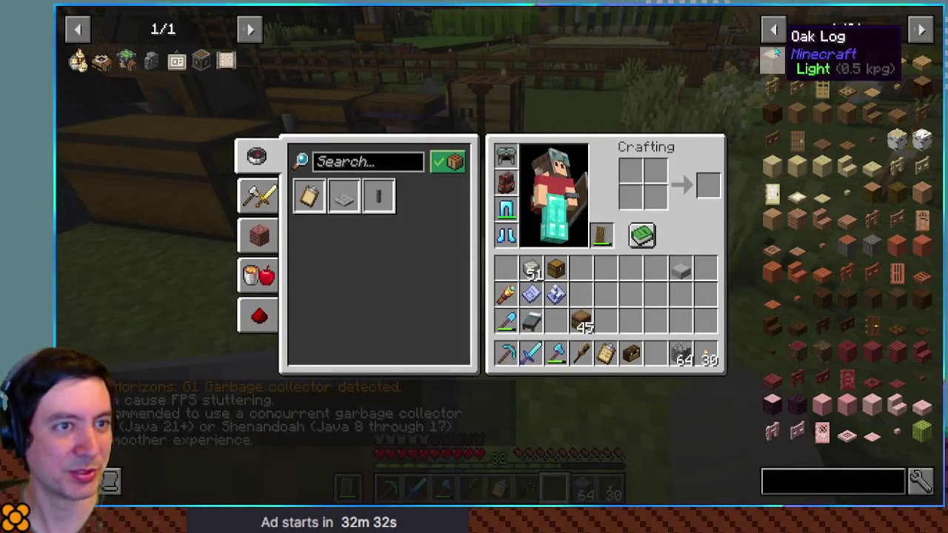
pyautogui.scroll(1, 774, 70)
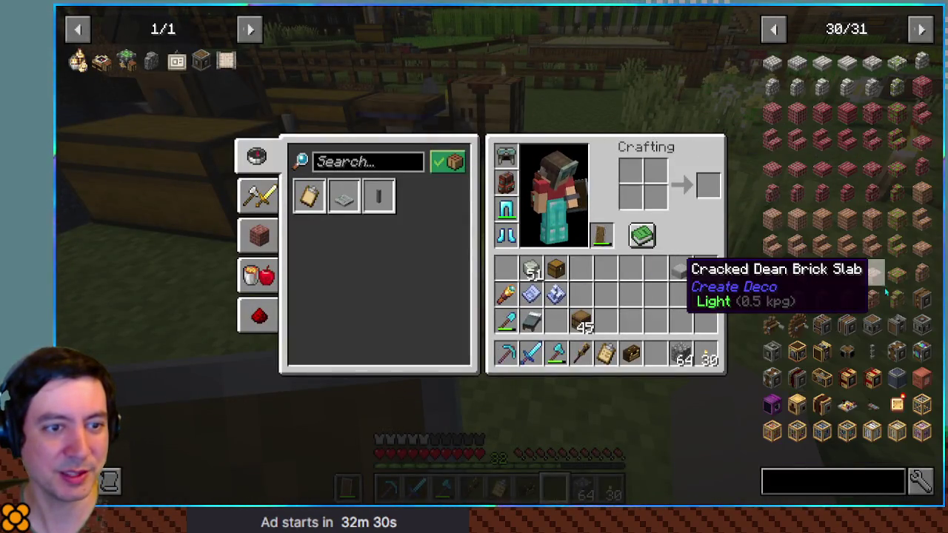
pyautogui.scroll(1, 889, 295)
pyautogui.scroll(2, 896, 299)
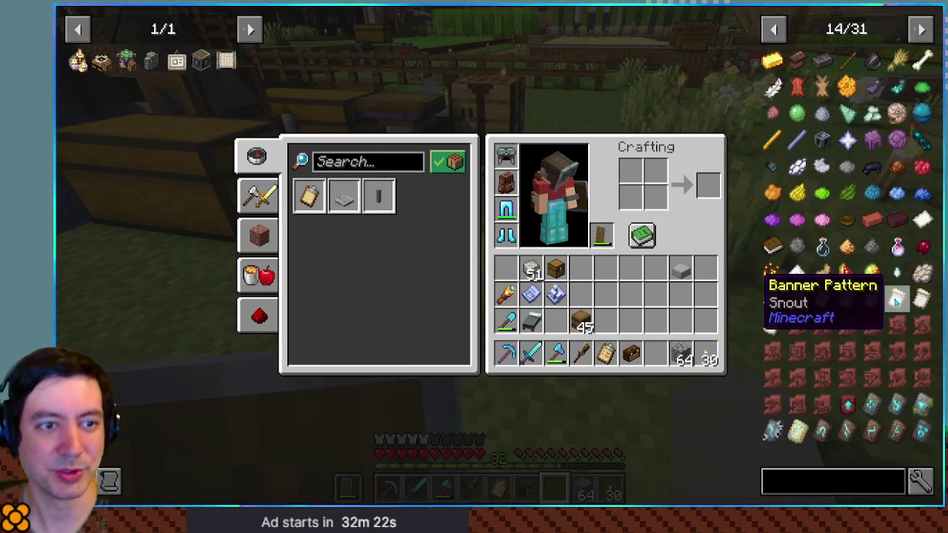
pyautogui.press('e')
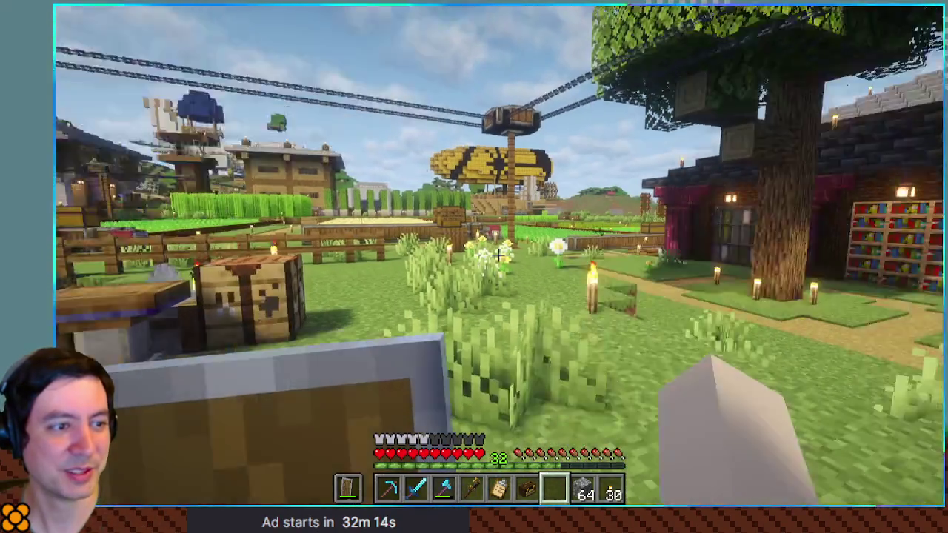
# Walk past the farm to the chests beside the pit and open the large chest
pyautogui.press('w')
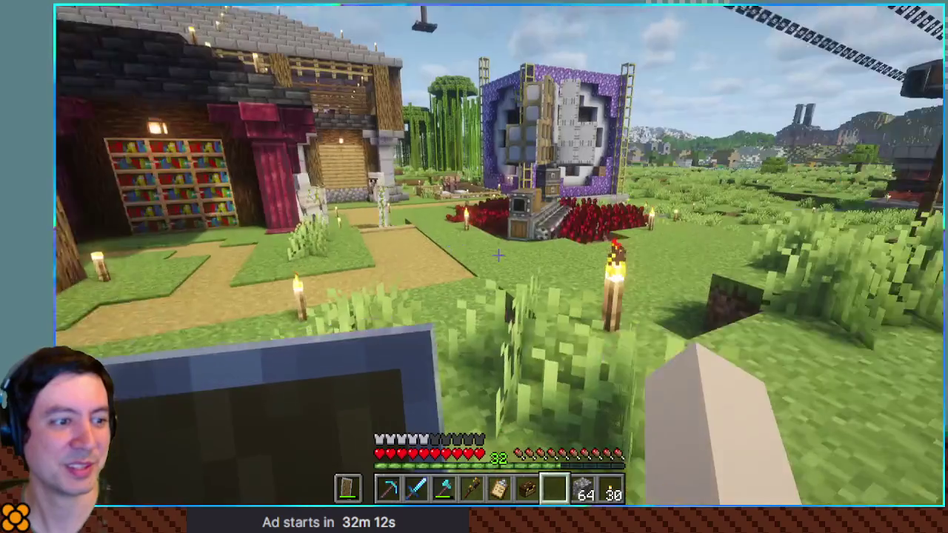
pyautogui.press('w')
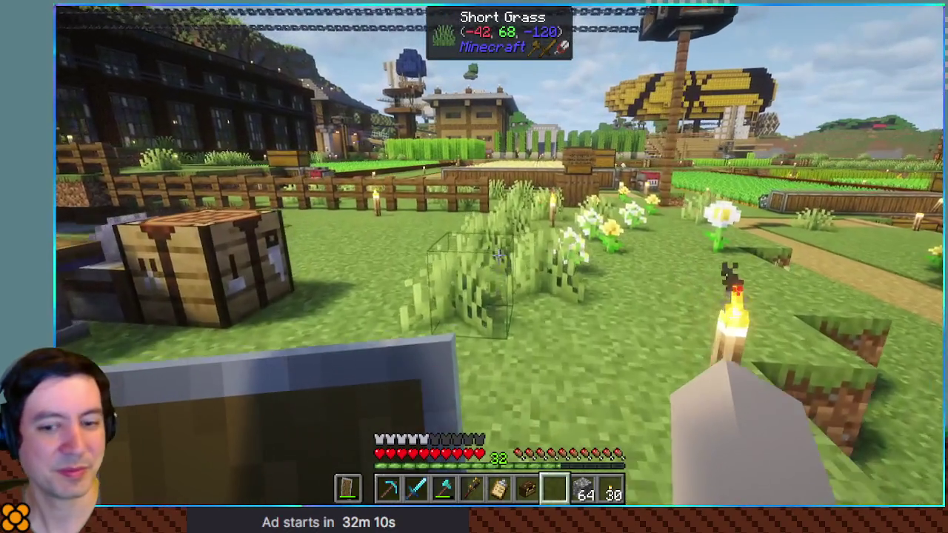
pyautogui.press('w')
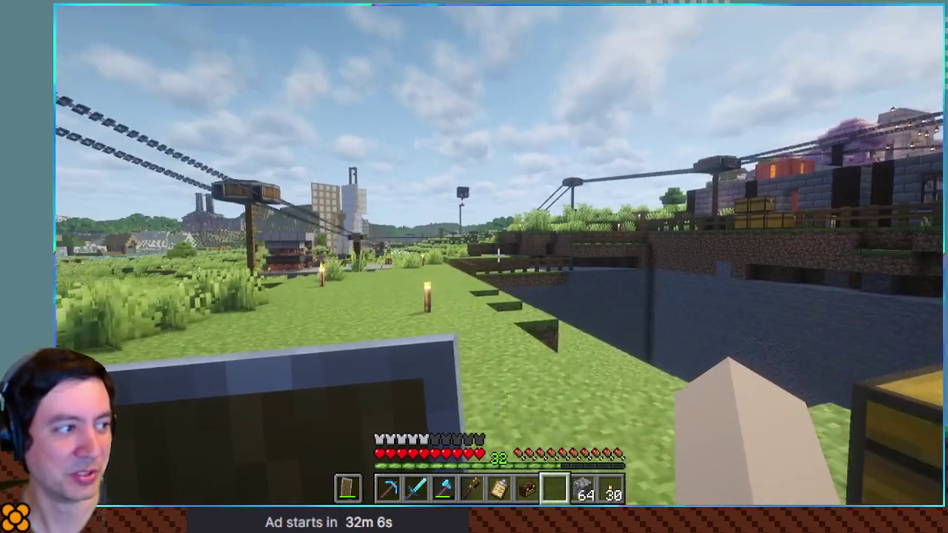
pyautogui.press('w')
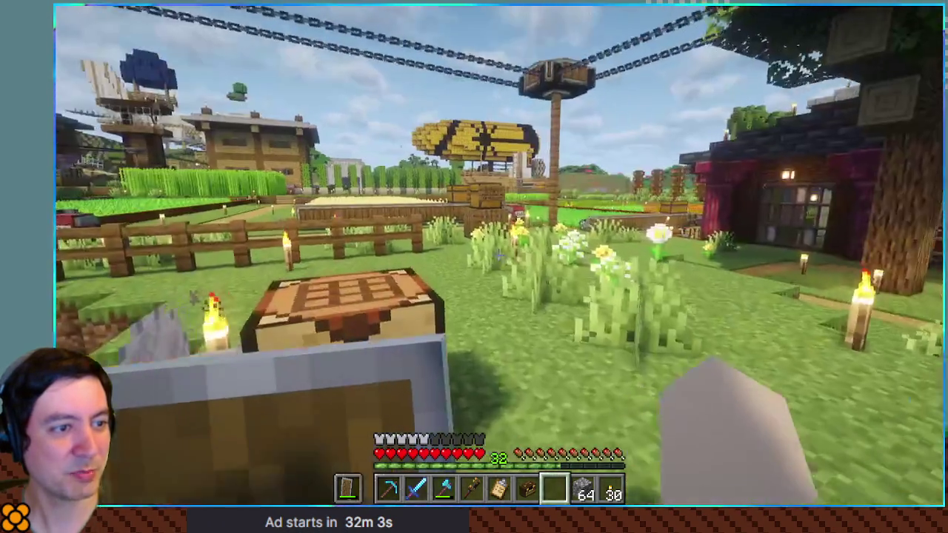
pyautogui.press('e')
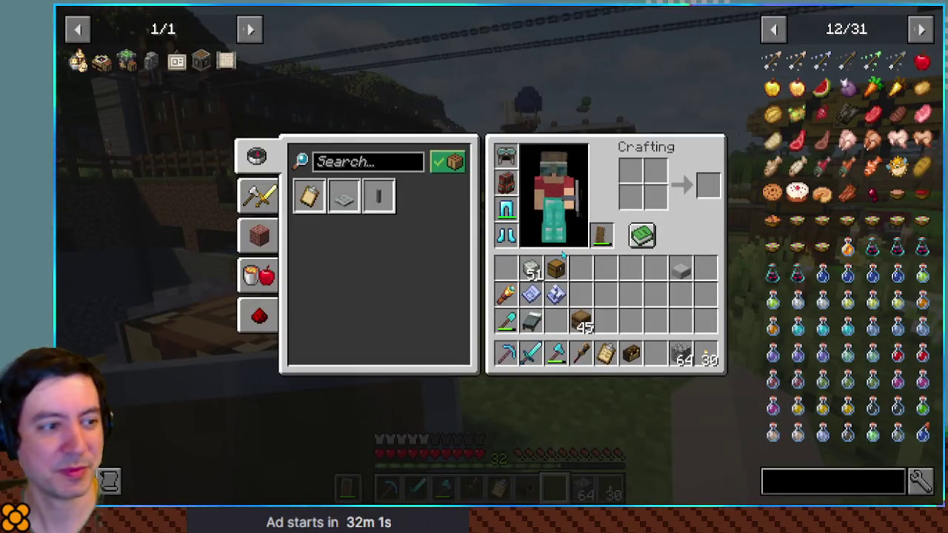
pyautogui.press('e')
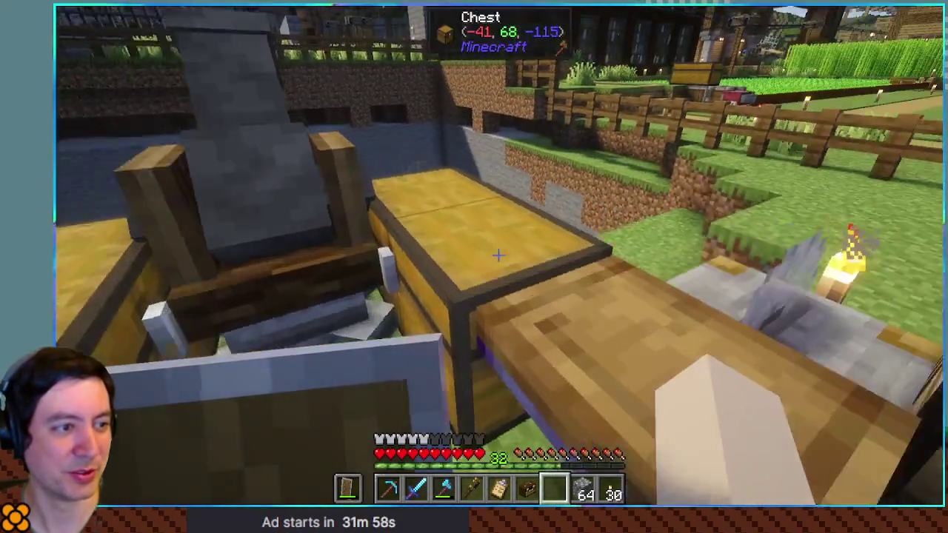
pyautogui.rightClick(497, 254)
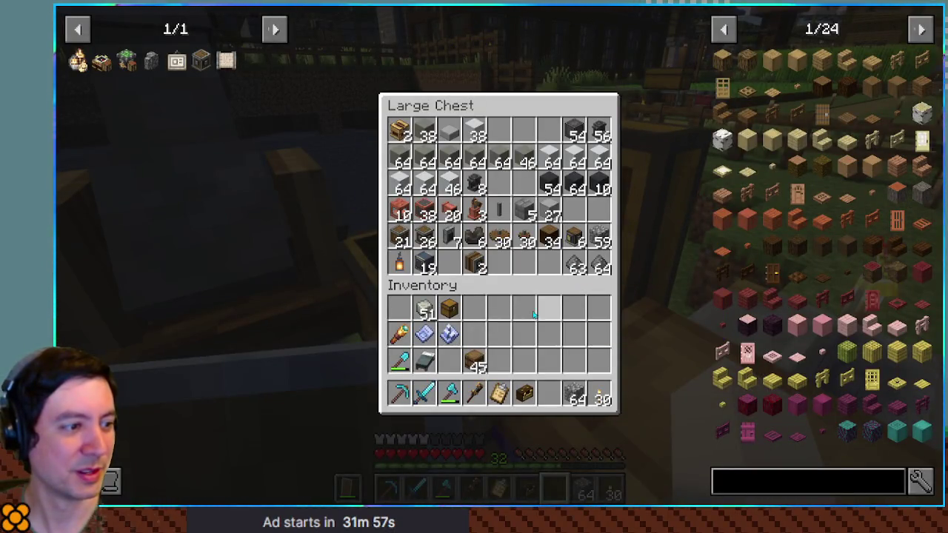
# Close the first large chest, check the neighbouring large chest, and return to the world
pyautogui.press('e')
pyautogui.rightClick(504, 261)
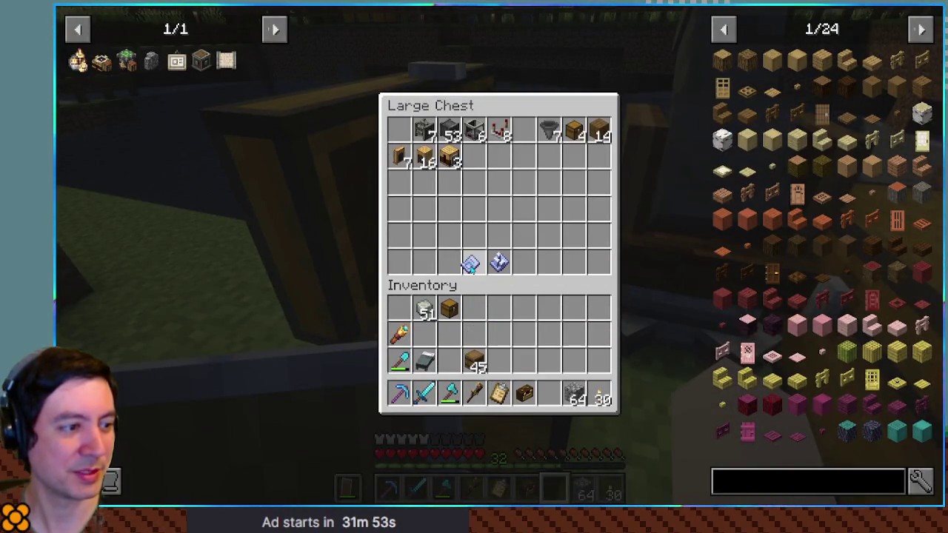
pyautogui.press('e')
pyautogui.write('directional')
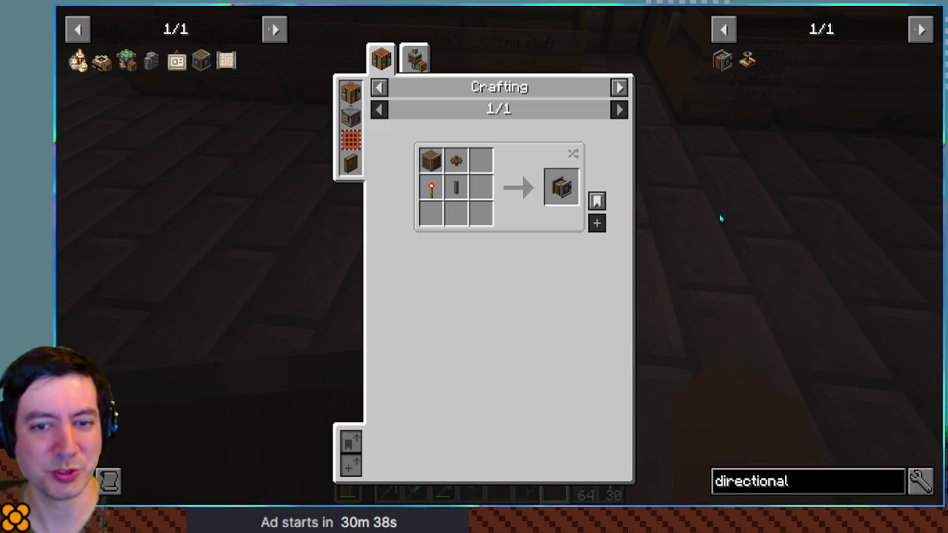
# Close the recipe view, backpack and inventory to get back to the world
pyautogui.press('Escape')
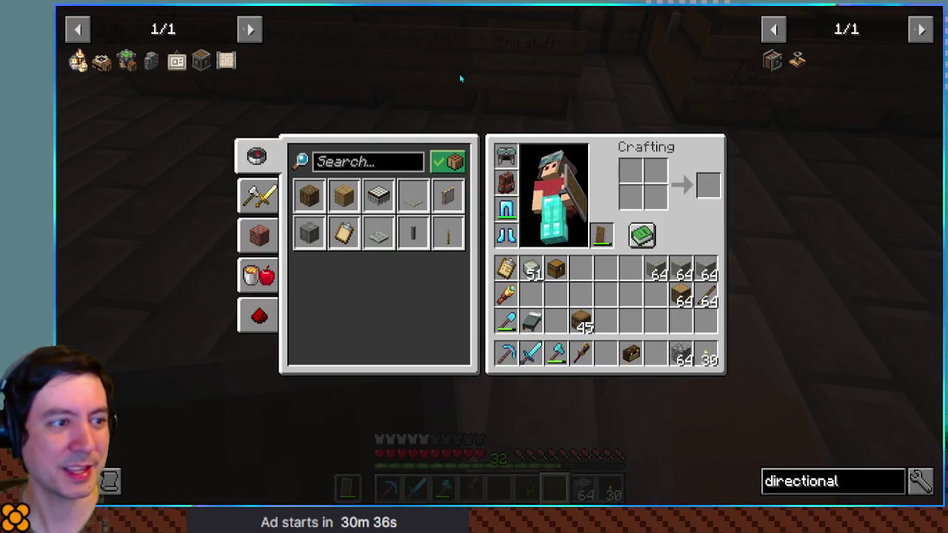
pyautogui.press('e')
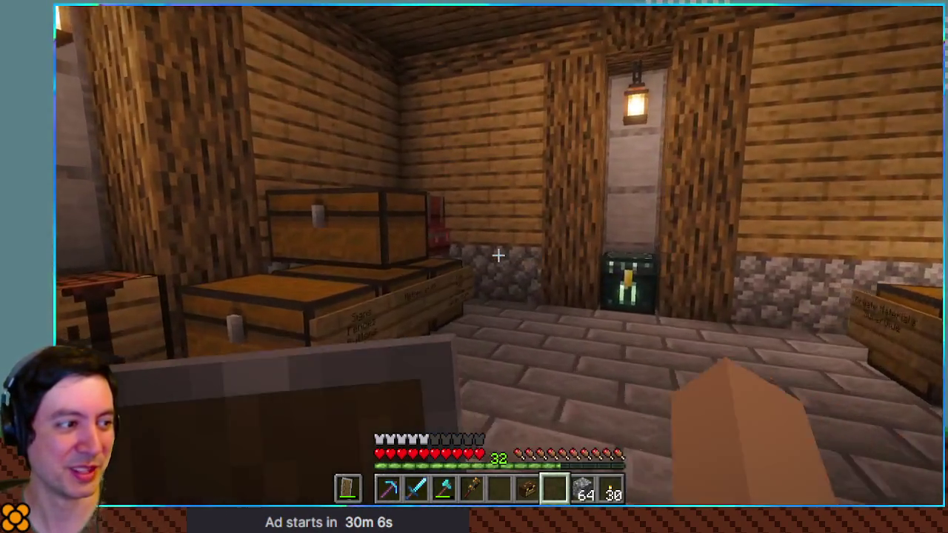
pyautogui.press('Escape')
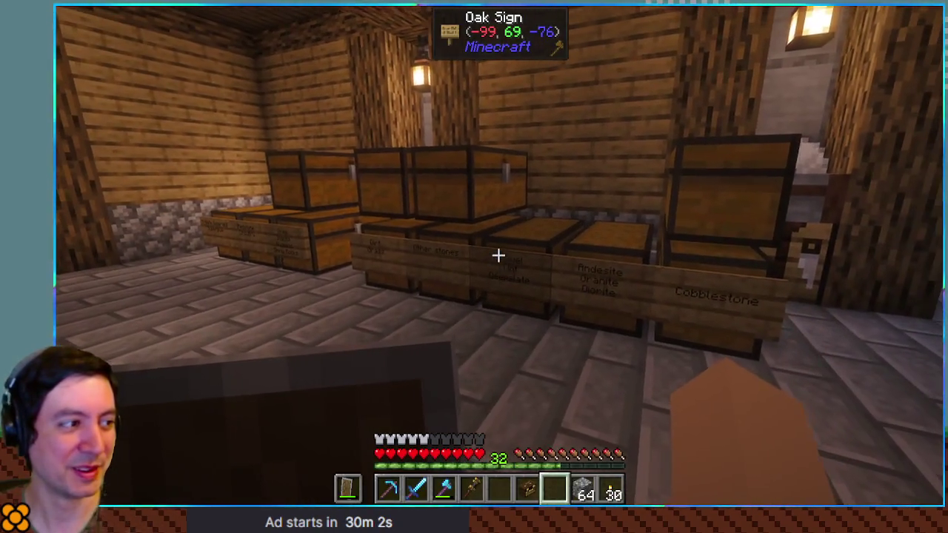
pyautogui.press('e')
pyautogui.press('Escape')
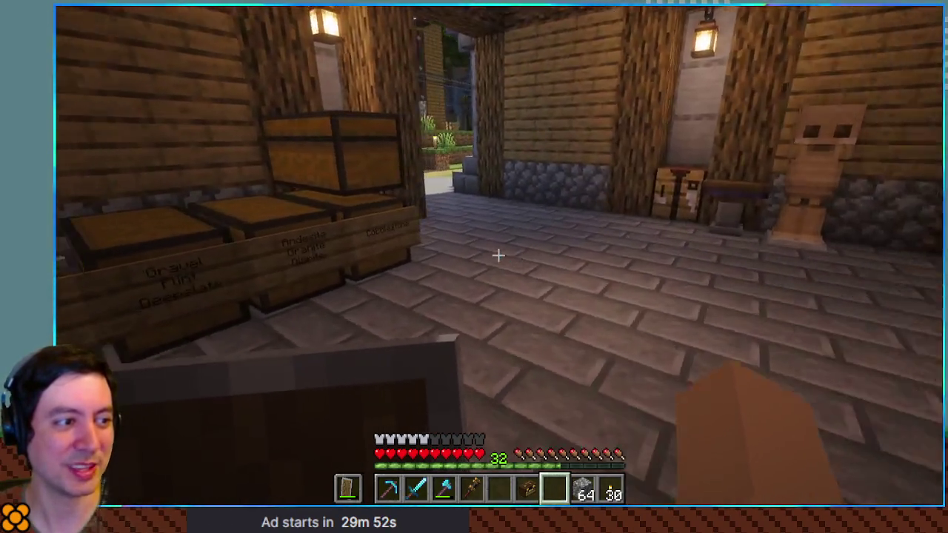
# Walk back into the storage room and recheck the Directional Gearshift recipe
pyautogui.press('s')
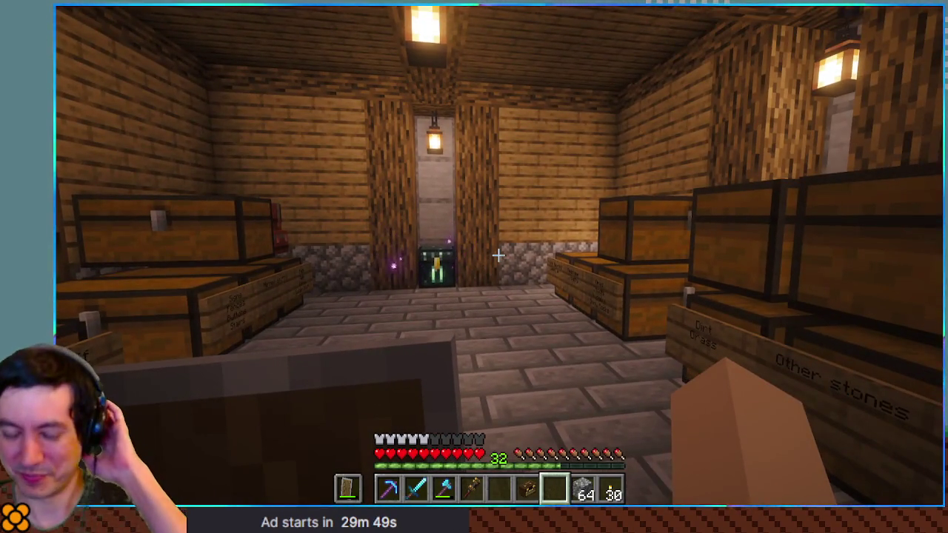
pyautogui.press('s')
pyautogui.press('w')
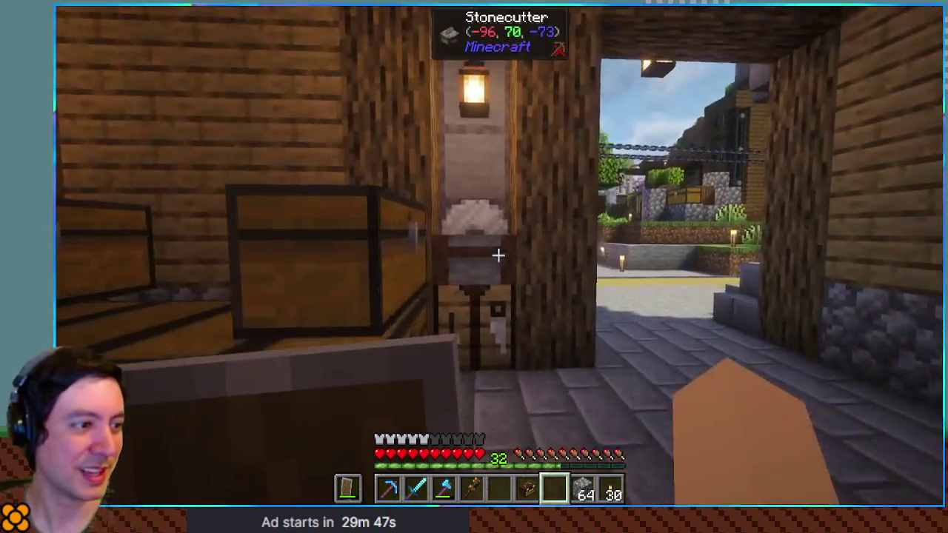
pyautogui.press('w')
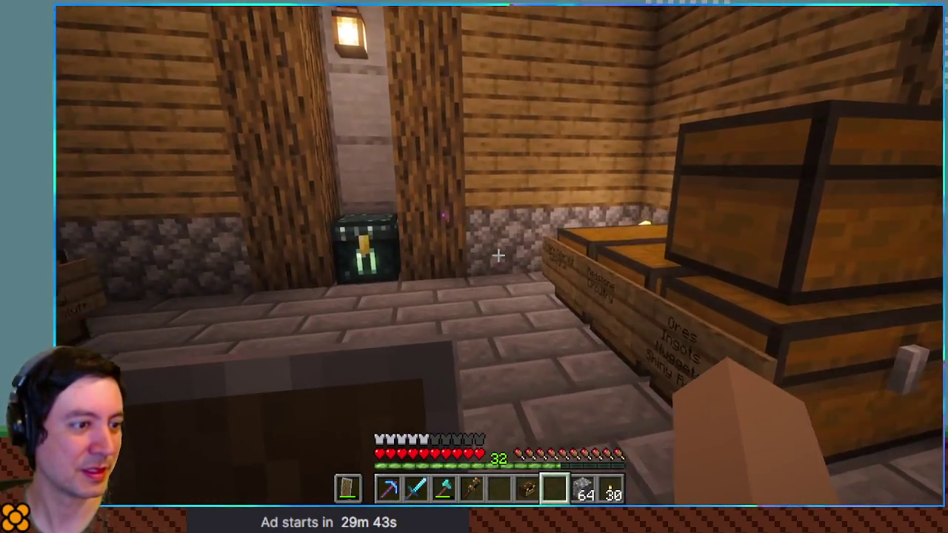
pyautogui.press('e')
pyautogui.click(774, 66)
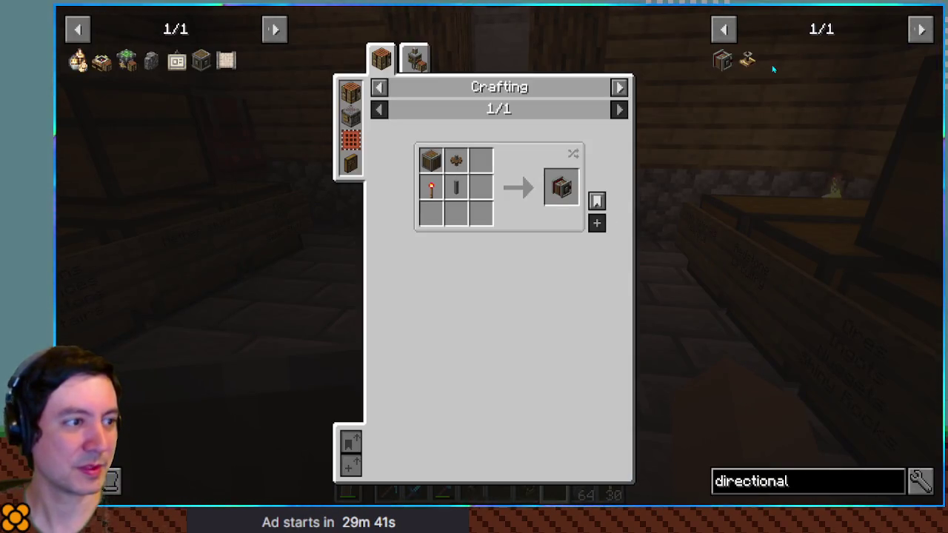
pyautogui.press('Escape')
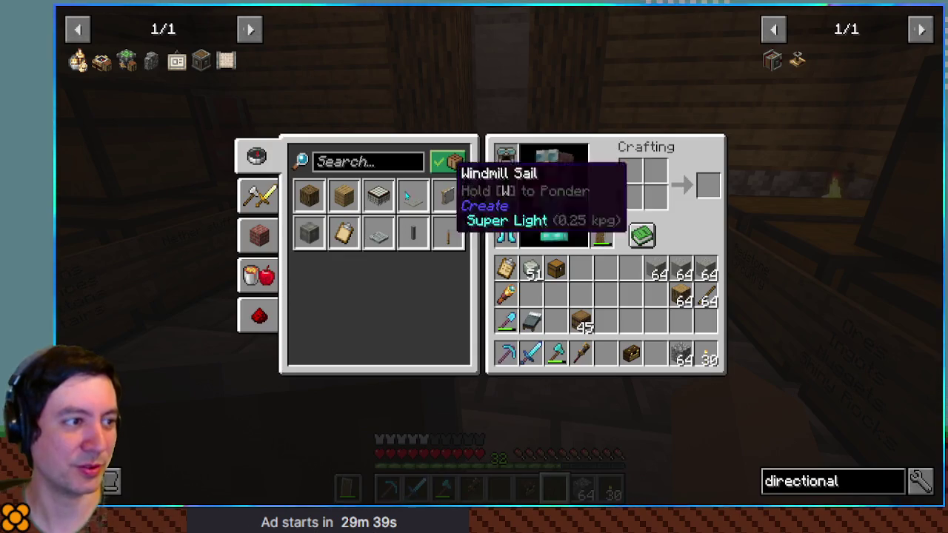
pyautogui.press('Escape')
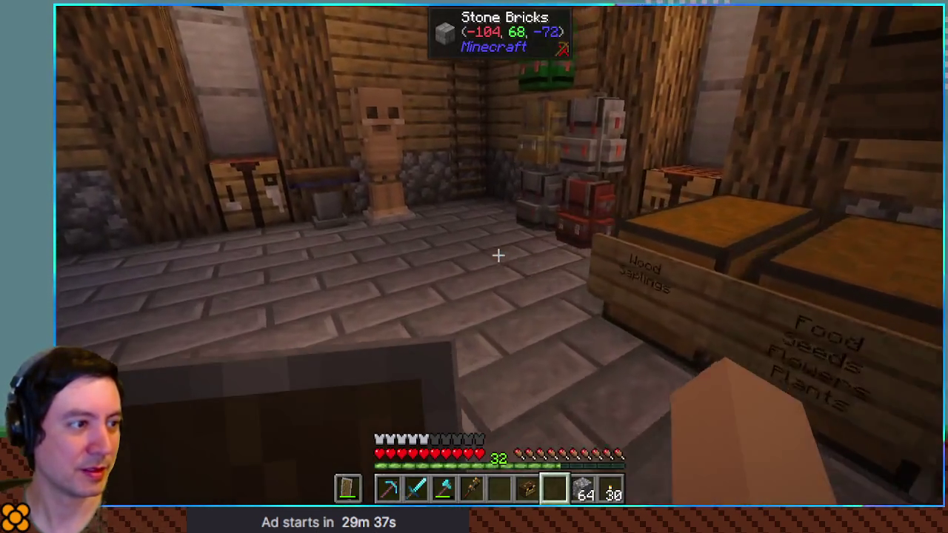
# Walk to the crafting table and move Redstone Dust from the Diamond Backpack into the inventory
pyautogui.press('w')
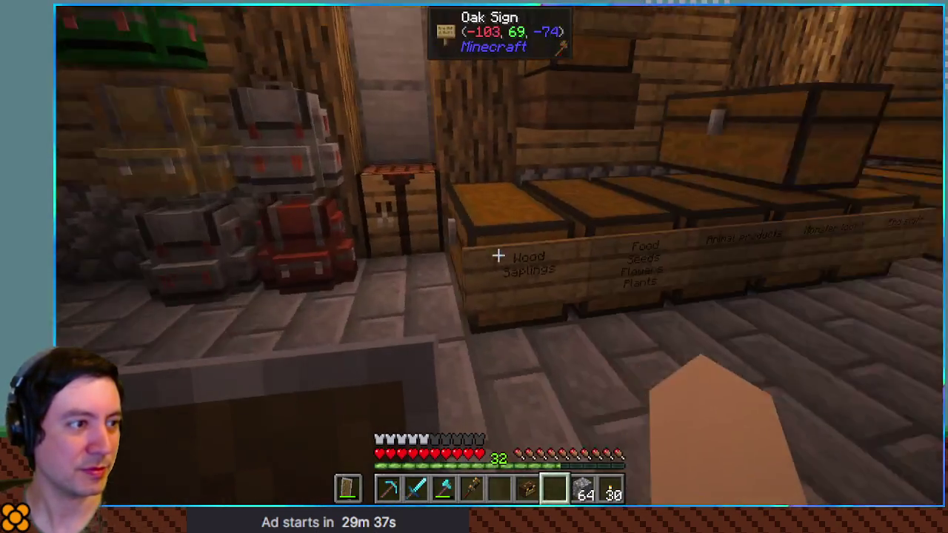
pyautogui.press('w')
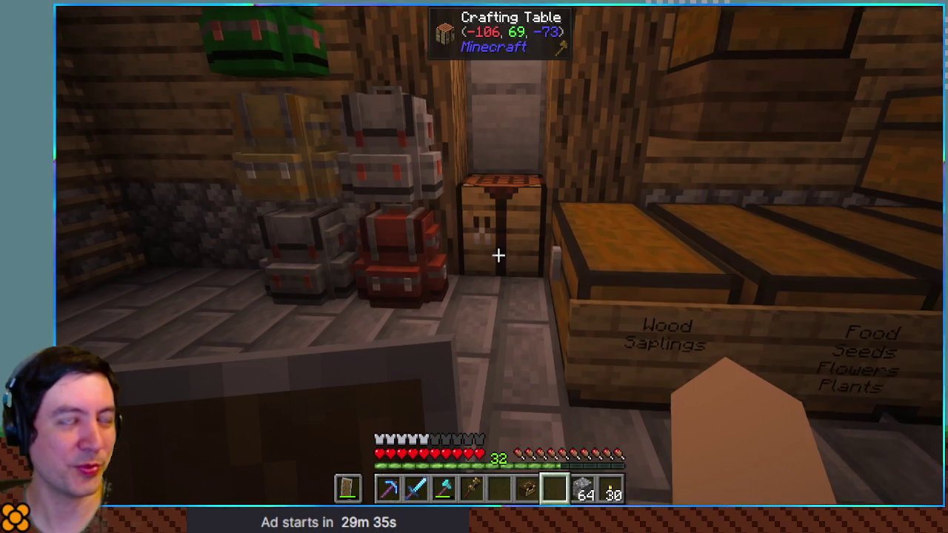
pyautogui.press('e')
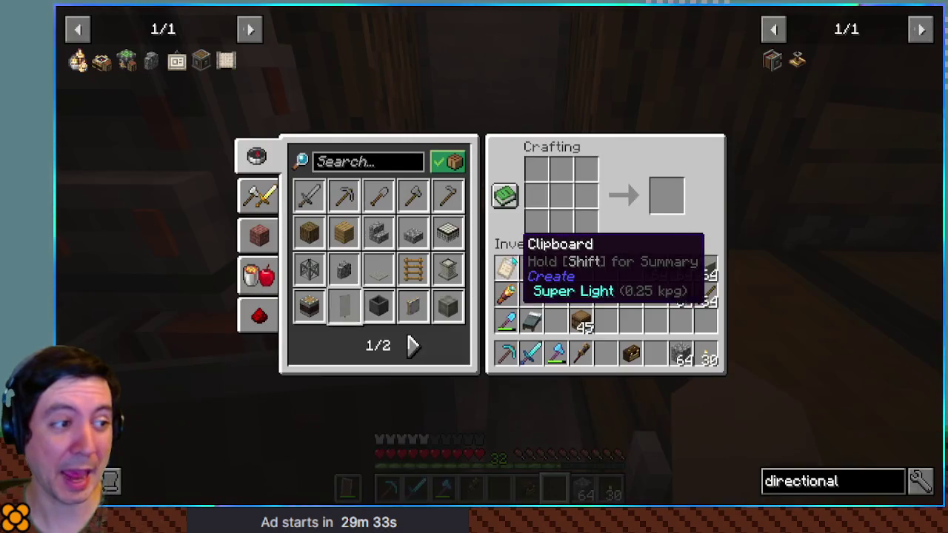
pyautogui.press('e')
pyautogui.press('b')
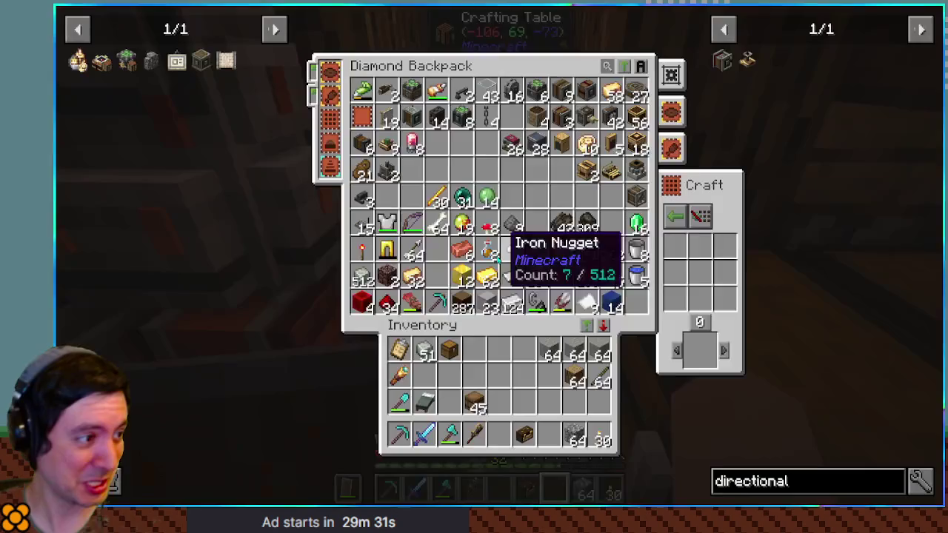
pyautogui.click(387, 305)
pyautogui.click(524, 352)
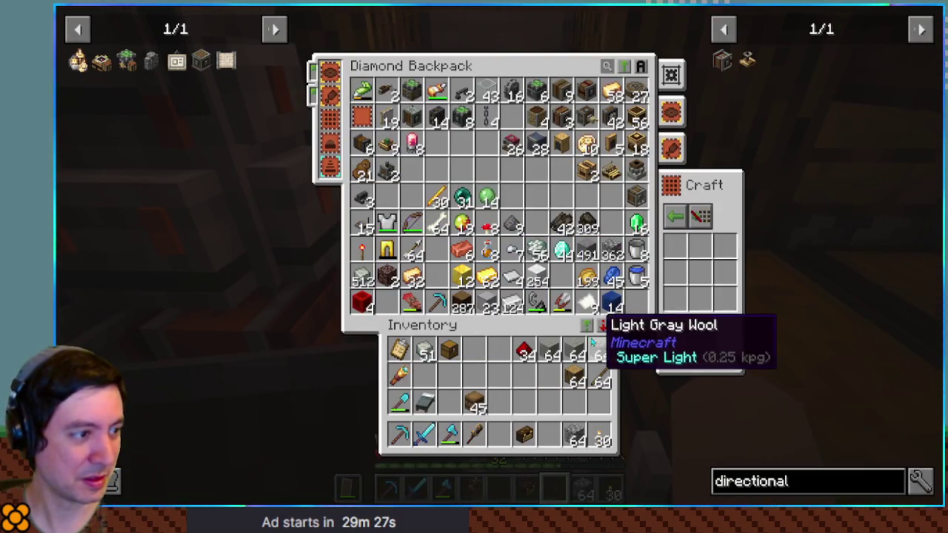
pyautogui.click(723, 59)
pyautogui.press('Escape')
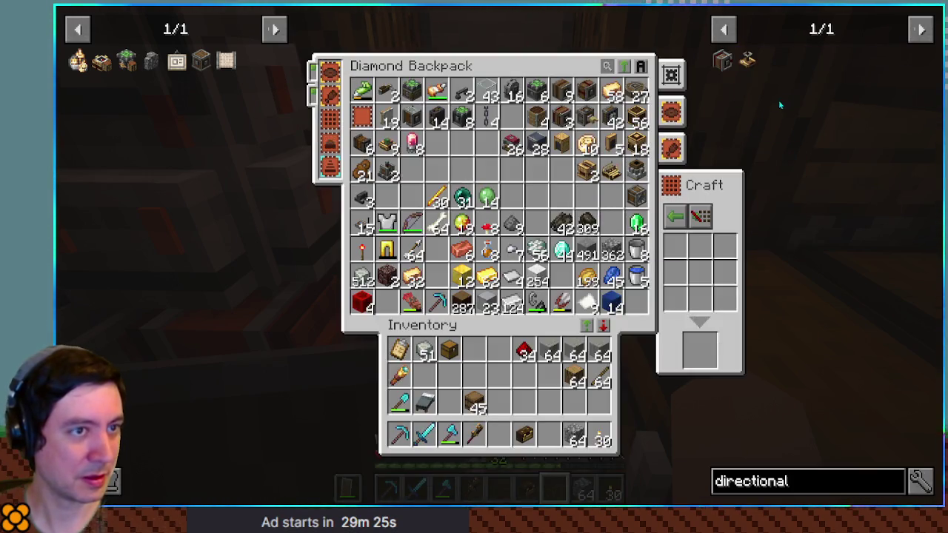
# Craft redstone torches from redstone above sticks, then place the Brown Toolbox on the floor
pyautogui.rightClick(523, 352)
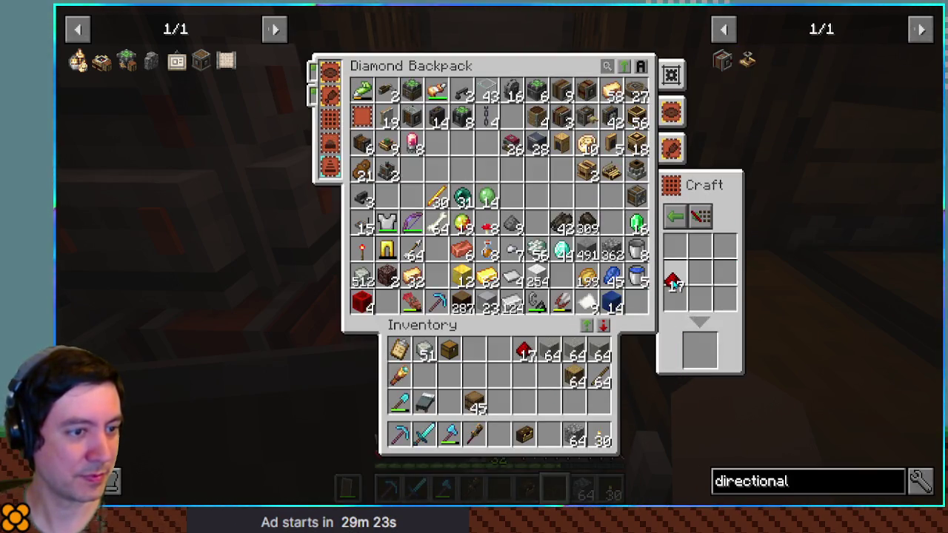
pyautogui.click(524, 352)
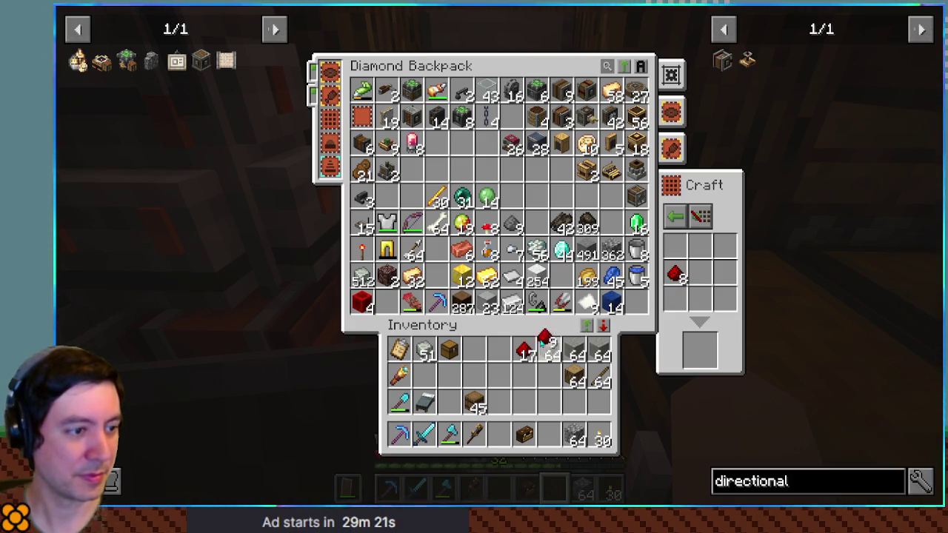
pyautogui.click(601, 379)
pyautogui.click(674, 300)
pyautogui.keyDown('shift'); pyautogui.click(699, 354); pyautogui.keyUp('shift')
pyautogui.click(675, 300)
pyautogui.click(526, 379)
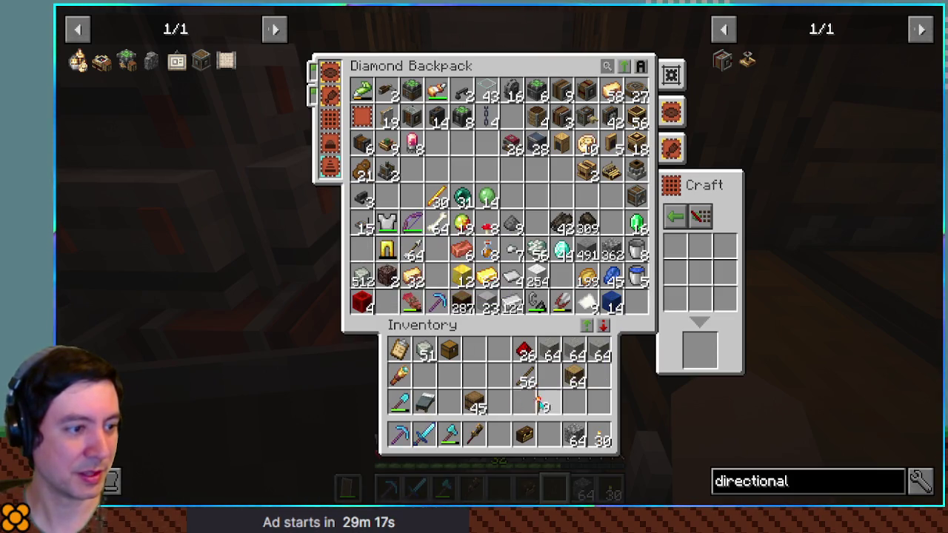
pyautogui.press('Escape')
pyautogui.press('6')
pyautogui.rightClick(499, 255)
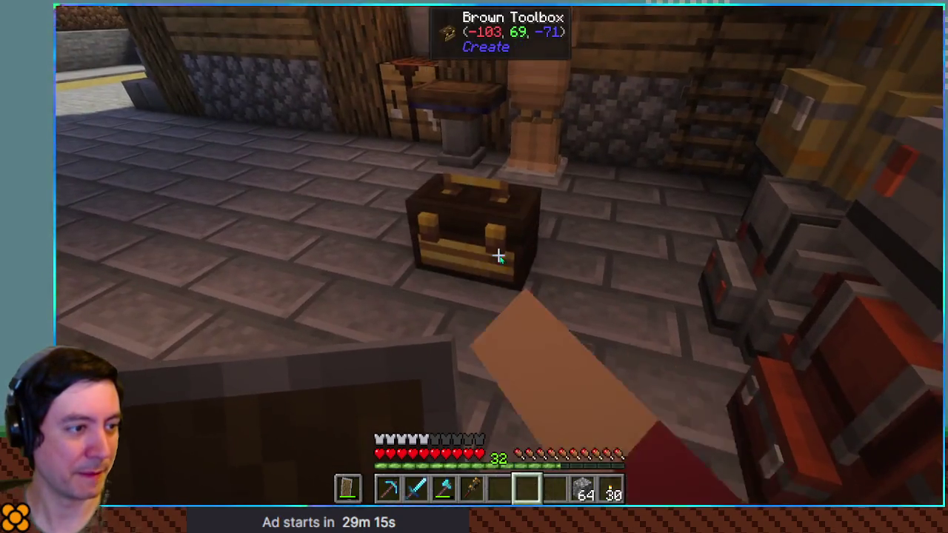
# Take cogwheels and shafts out of the Brown Toolbox into the inventory
pyautogui.rightClick(499, 256)
pyautogui.click(548, 141)
pyautogui.click(555, 353)
pyautogui.click(499, 132)
pyautogui.click(555, 376)
pyautogui.press('Escape')
# Look up the Directional Gearshift recipe and withdraw Andesite Casings from the toolbox
pyautogui.rightClick(498, 256)
pyautogui.click(772, 61)
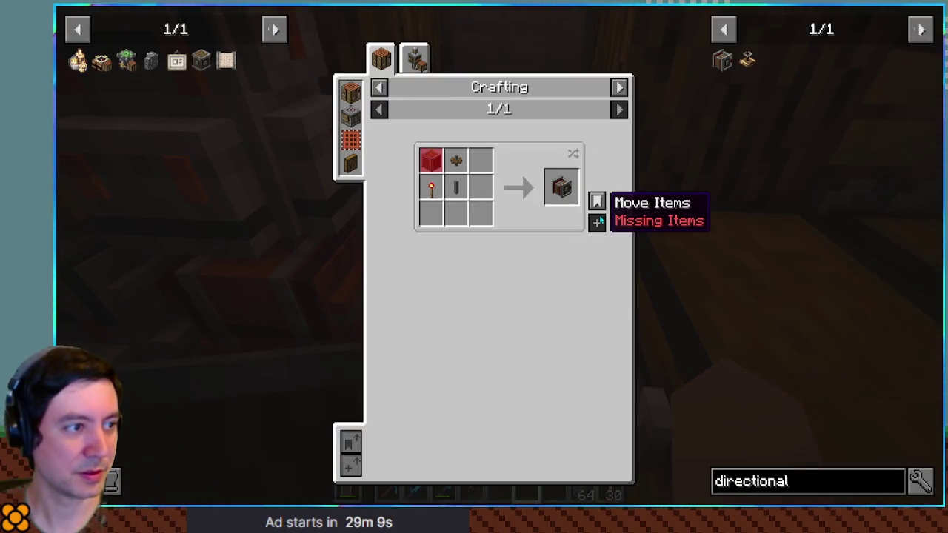
pyautogui.press('Escape')
pyautogui.press('Escape')
pyautogui.rightClick(499, 256)
pyautogui.click(444, 184)
pyautogui.click(480, 400)
# Craft nine Directional Gearshifts at the crafting table and recheck the toolbox's contents
pyautogui.press('Escape')
pyautogui.rightClick(499, 256)
pyautogui.click(773, 61)
pyautogui.press('Escape')
pyautogui.keyDown('shift'); pyautogui.click(666, 195); pyautogui.keyUp('shift')
pyautogui.press('Escape')
pyautogui.rightClick(498, 255)
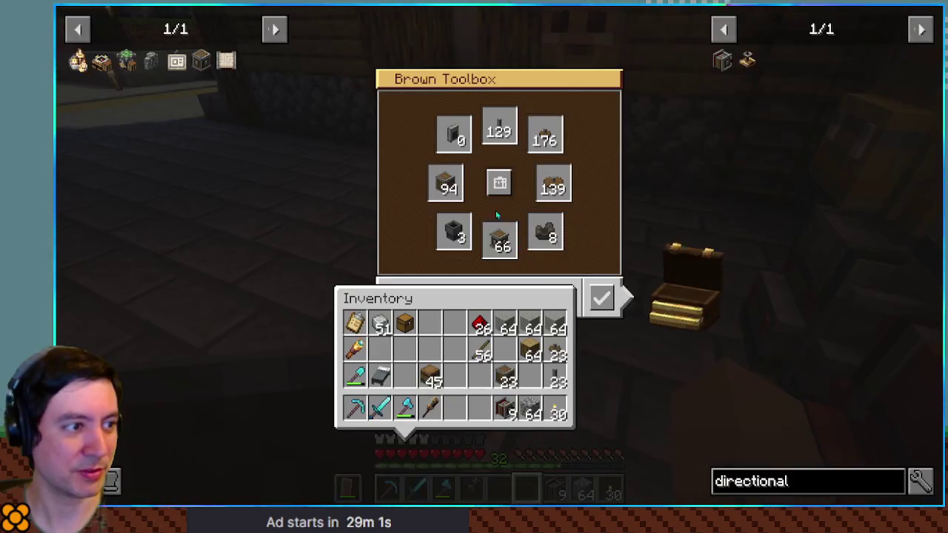
pyautogui.press('Escape')
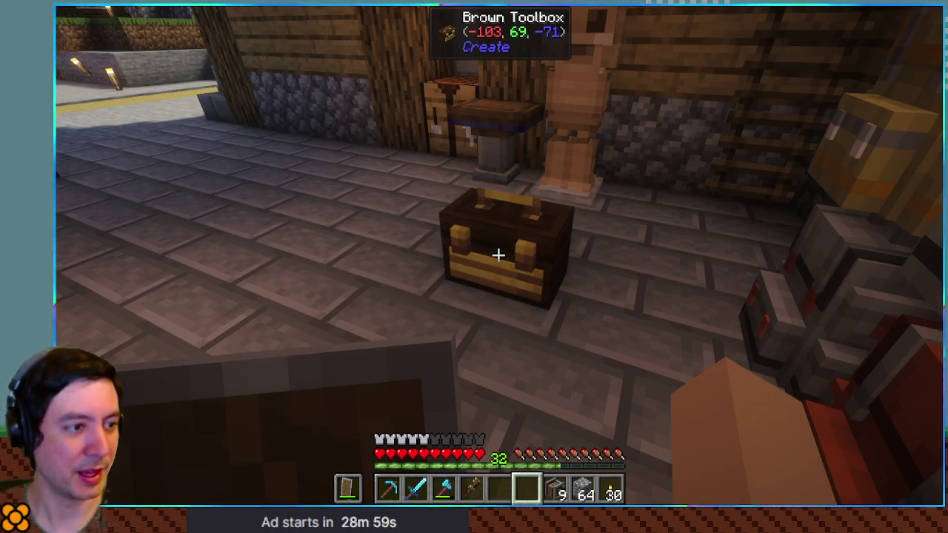
pyautogui.click(499, 256)
# Search JEI for 'sprin' and view the Torsion Spring and Spring recipes
pyautogui.press('e')
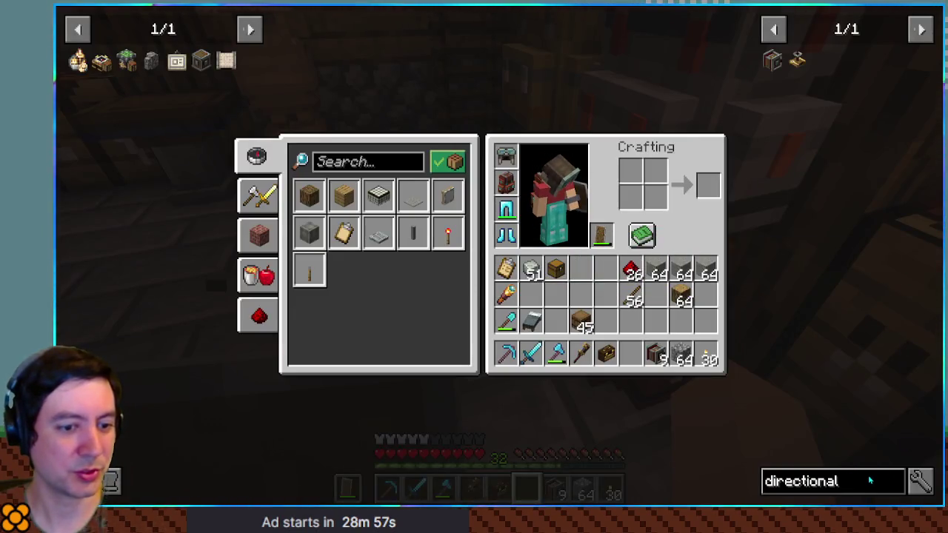
pyautogui.rightClick(871, 483)
pyautogui.write('sprin')
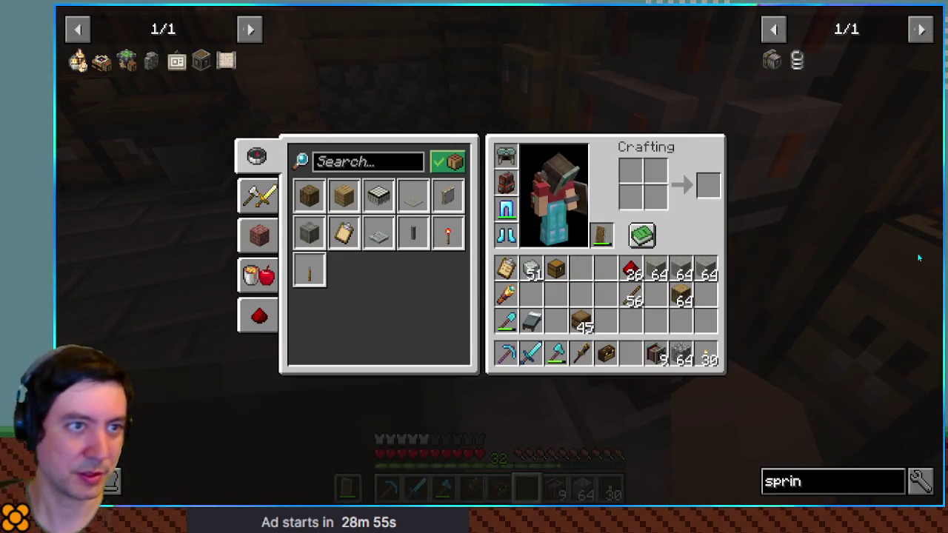
pyautogui.click(771, 64)
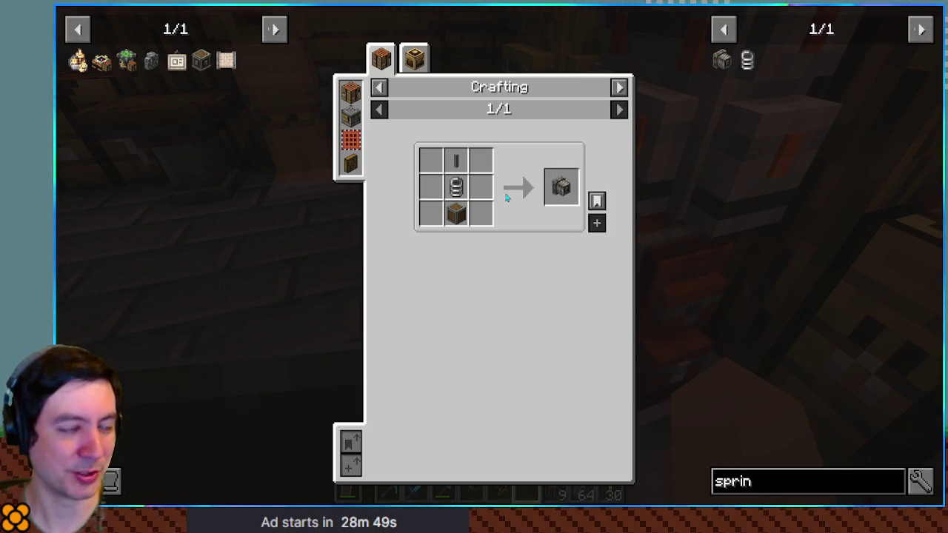
pyautogui.click(460, 191)
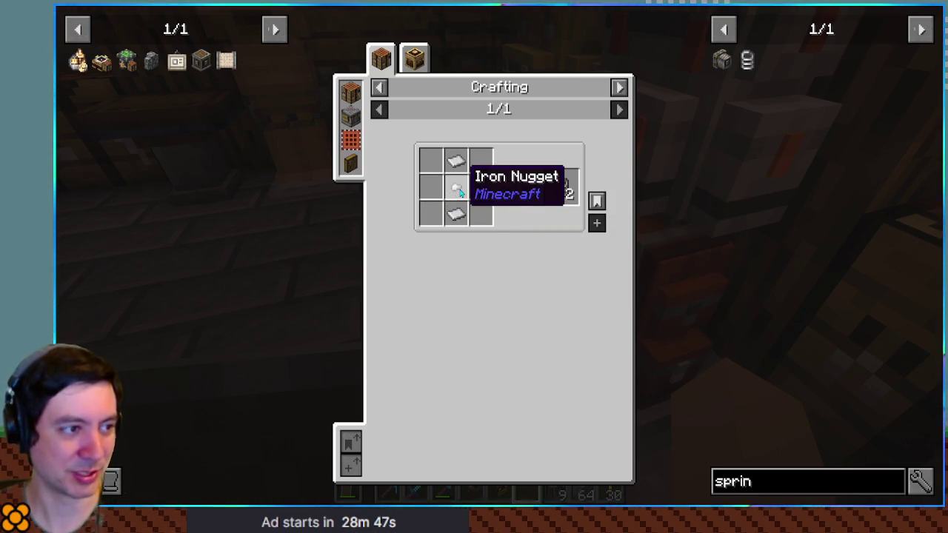
pyautogui.press('Escape')
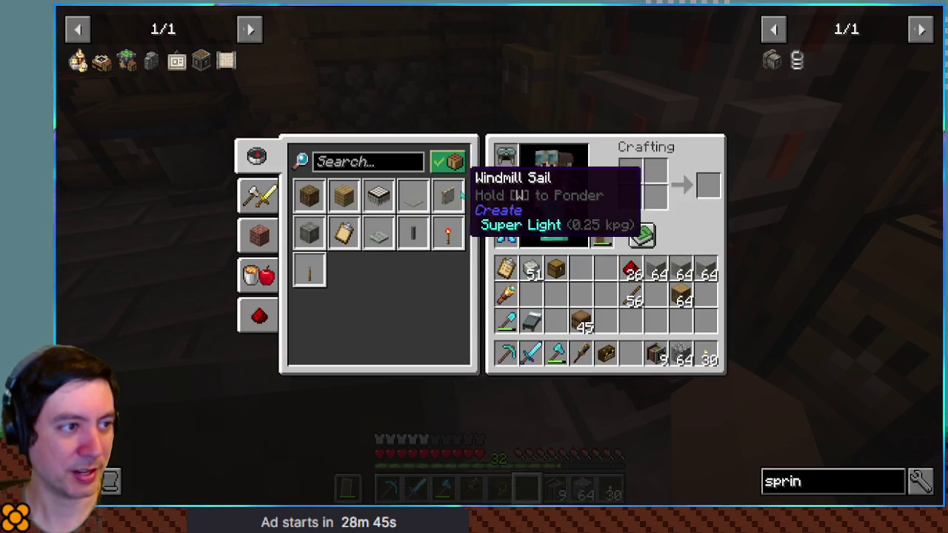
pyautogui.press('Escape')
# Craft Springs from iron sheets and iron nuggets at the crafting table
pyautogui.rightClick(499, 255)
pyautogui.press('Escape')
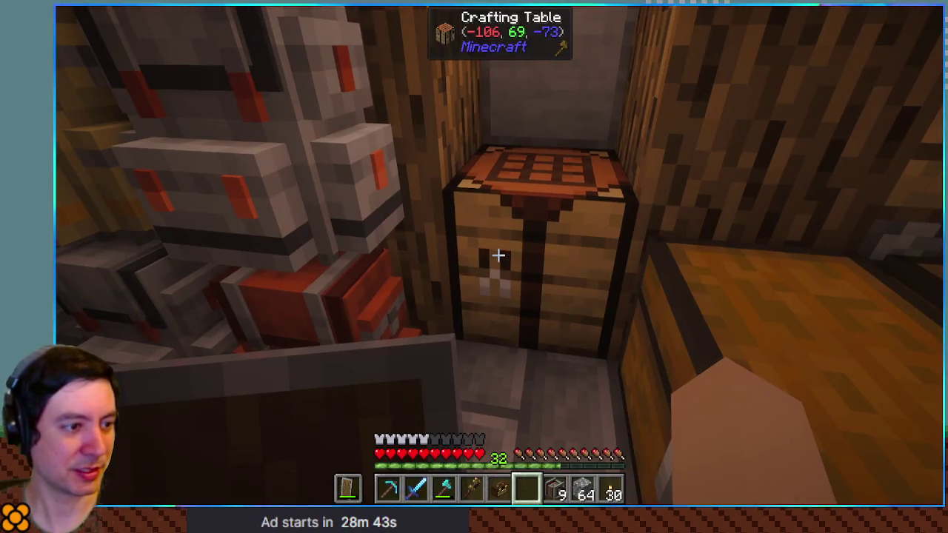
pyautogui.press('b')
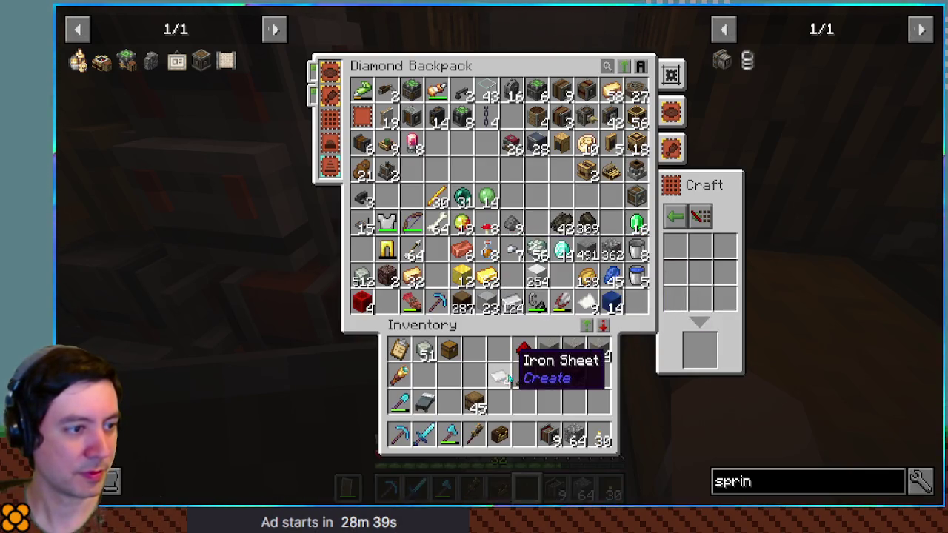
pyautogui.press('Escape')
pyautogui.rightClick(499, 255)
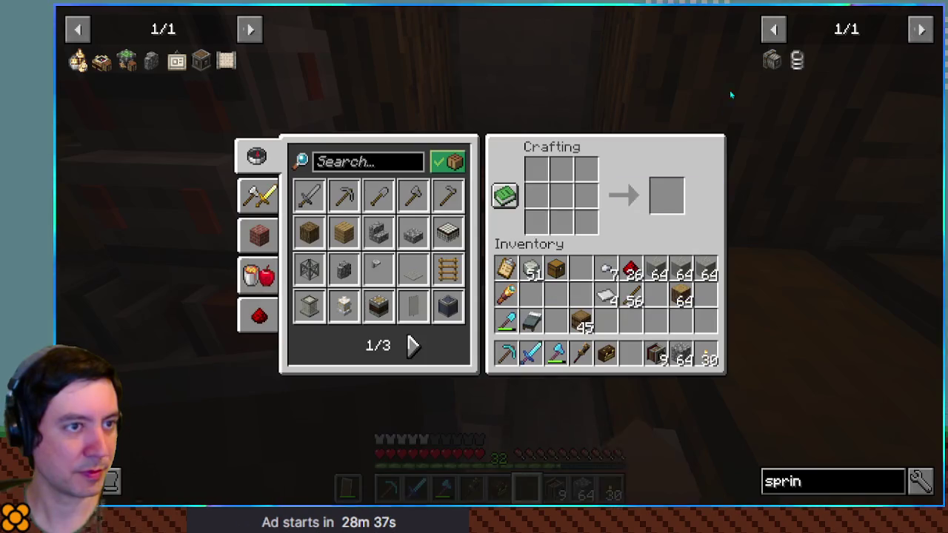
pyautogui.click(797, 60)
pyautogui.click(606, 222)
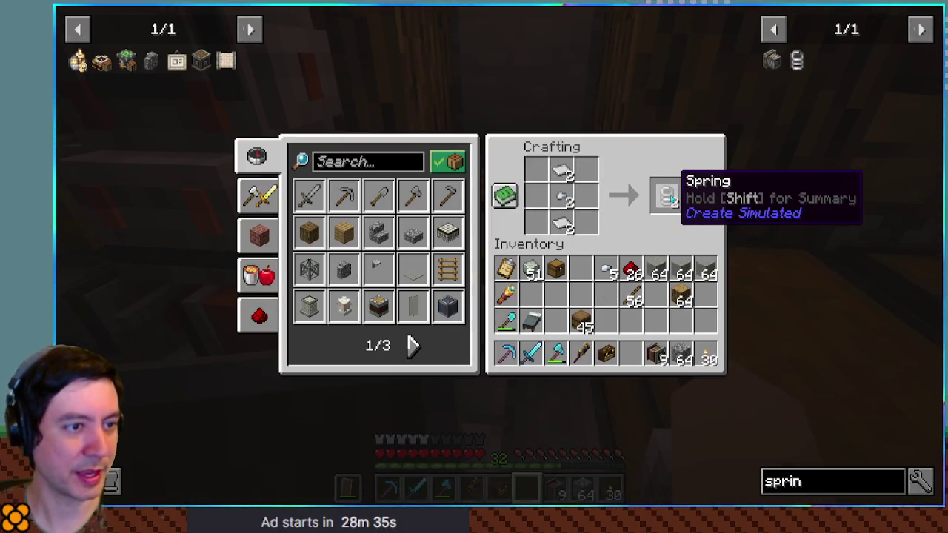
pyautogui.doubleClick(667, 196)
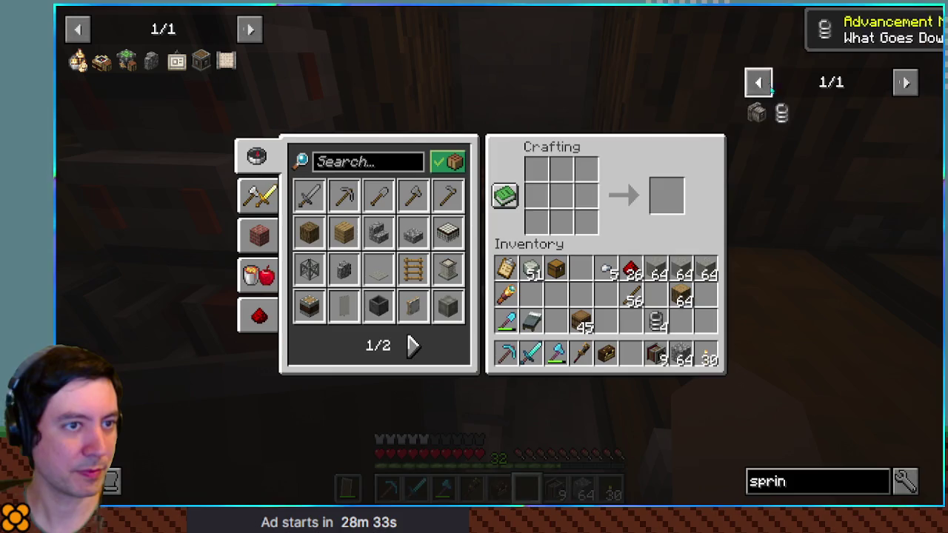
# Withdraw the Torsion Spring ingredients from the Brown Toolbox into the inventory
pyautogui.click(756, 111)
pyautogui.press('e')
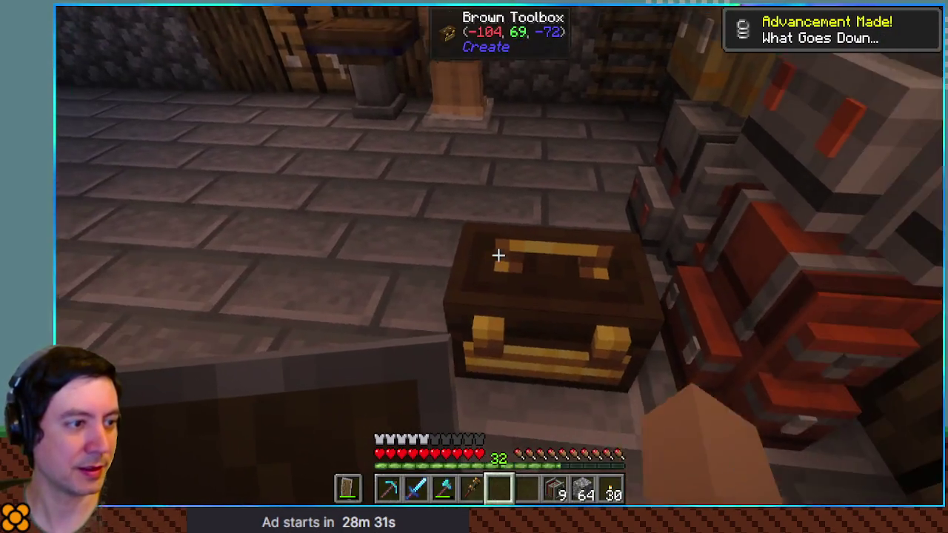
pyautogui.rightClick(497, 254)
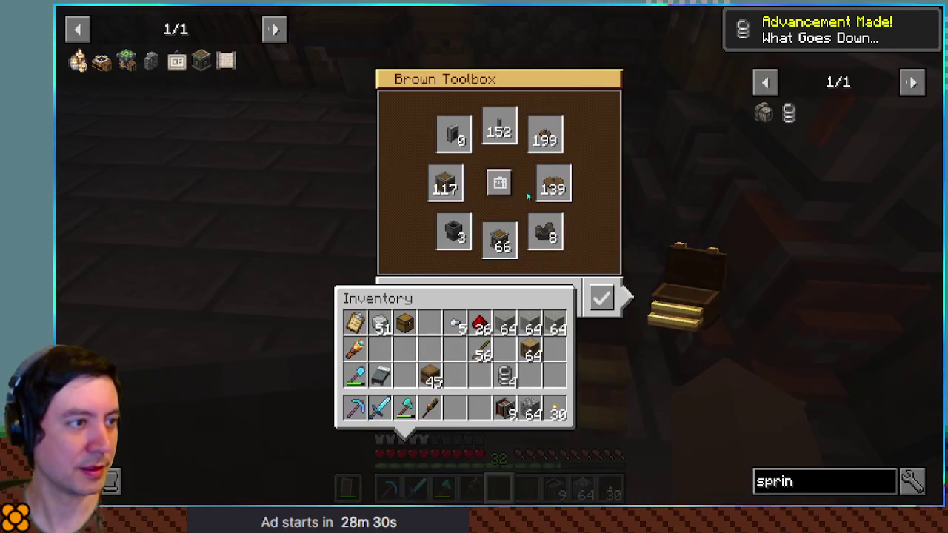
pyautogui.click(501, 129)
pyautogui.click(555, 352)
pyautogui.click(445, 184)
pyautogui.press('e')
# Craft the Torsion Springs and return the leftover parts to the Brown Toolbox
pyautogui.rightClick(497, 254)
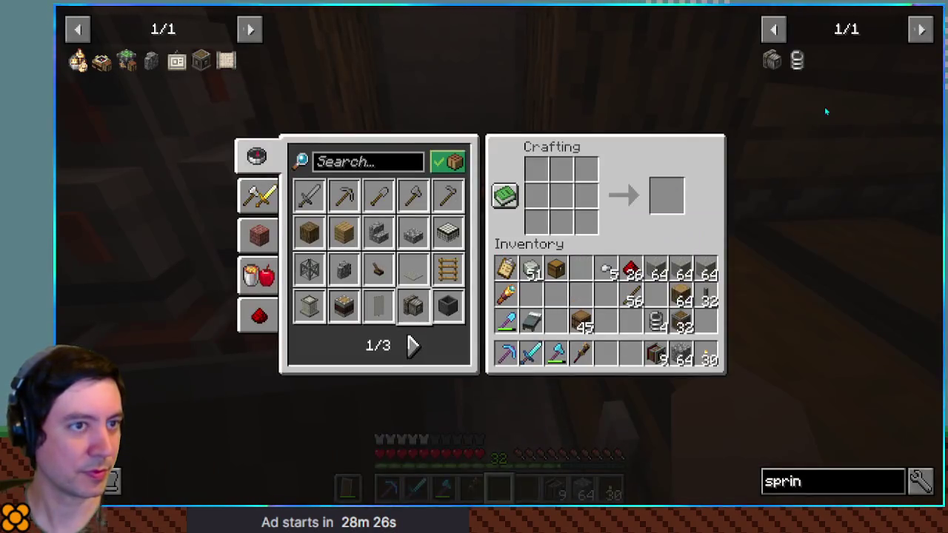
pyautogui.rightClick(750, 62)
pyautogui.click(597, 224)
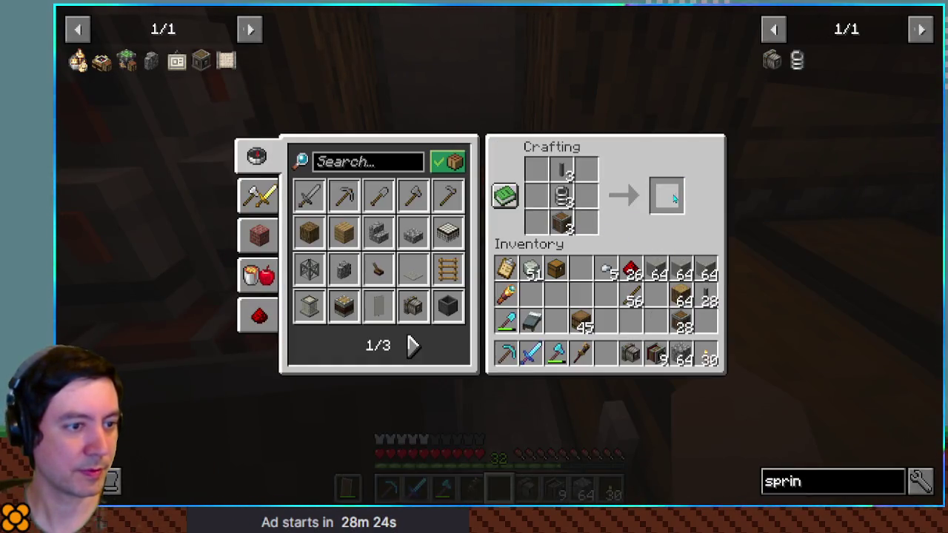
pyautogui.keyDown('shift'); pyautogui.click(666, 196); pyautogui.keyUp('shift')
pyautogui.press('e')
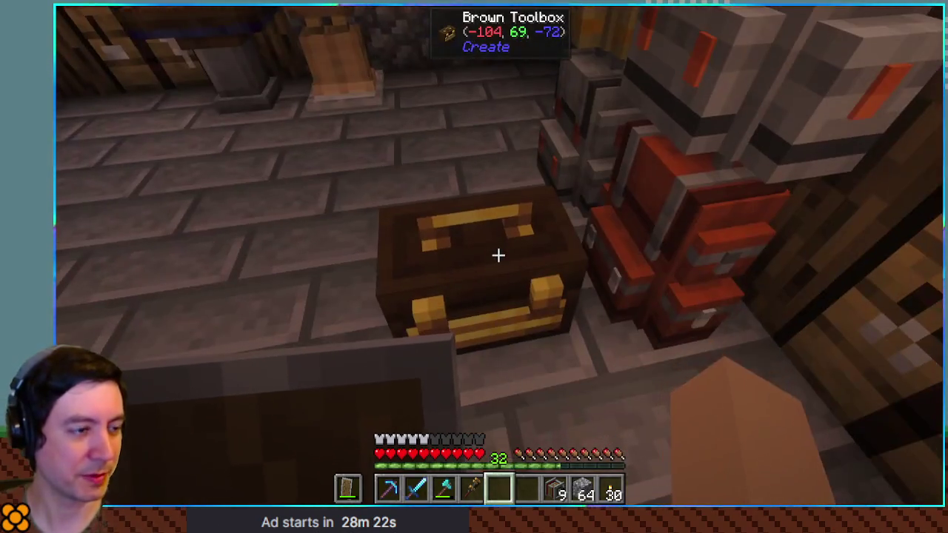
pyautogui.rightClick(497, 254)
pyautogui.click(505, 194)
pyautogui.press('e')
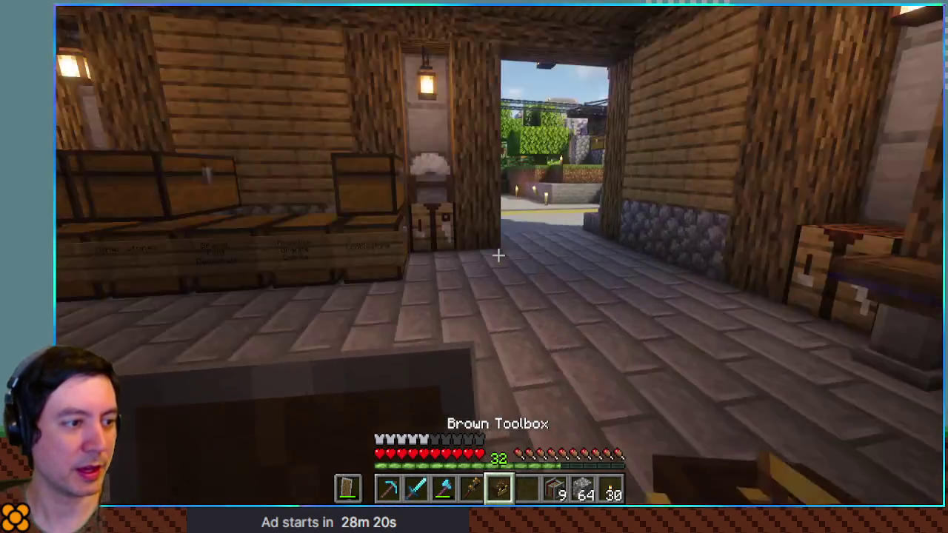
pyautogui.press('b')
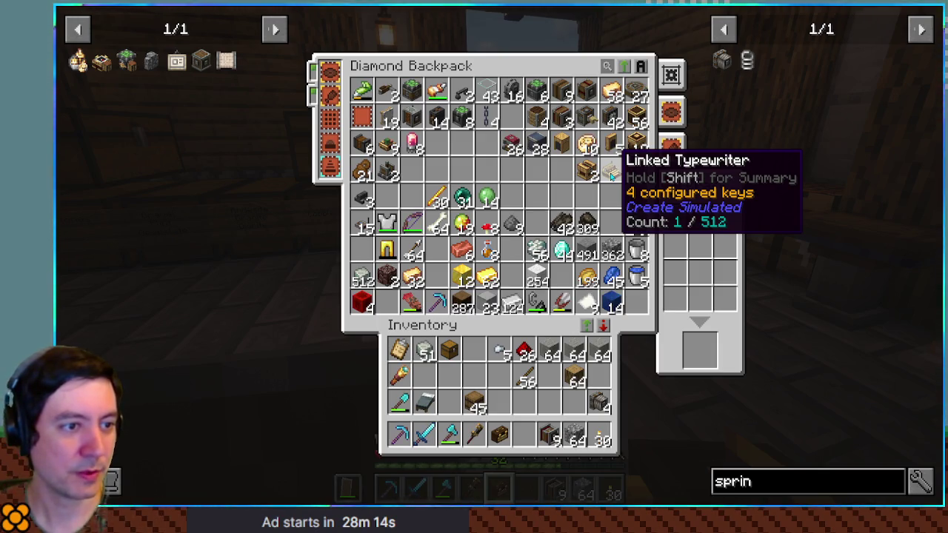
# Move the Linked Typewriter from the Diamond Backpack into the hotbar
pyautogui.keyDown('shift'); pyautogui.click(611, 172); pyautogui.keyUp('shift')
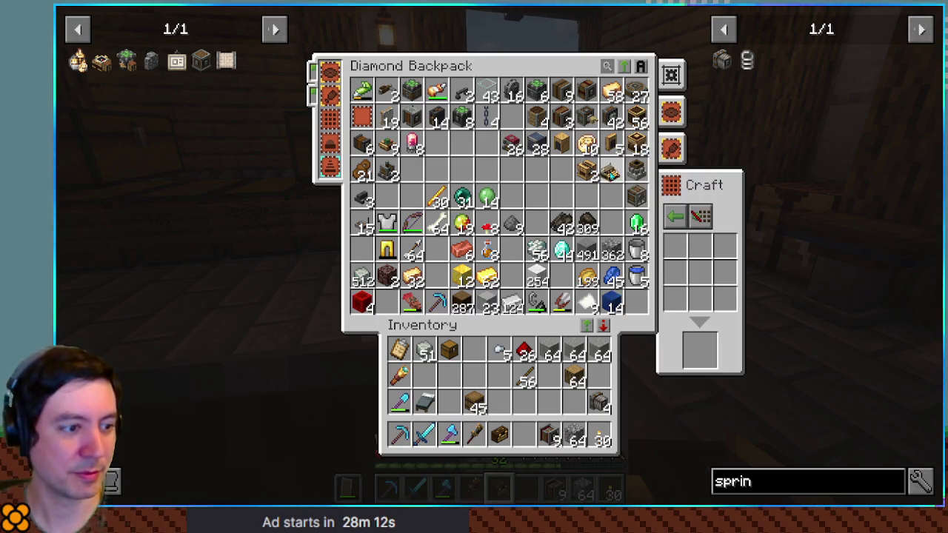
pyautogui.press('e')
pyautogui.scroll(-1, 498, 255)
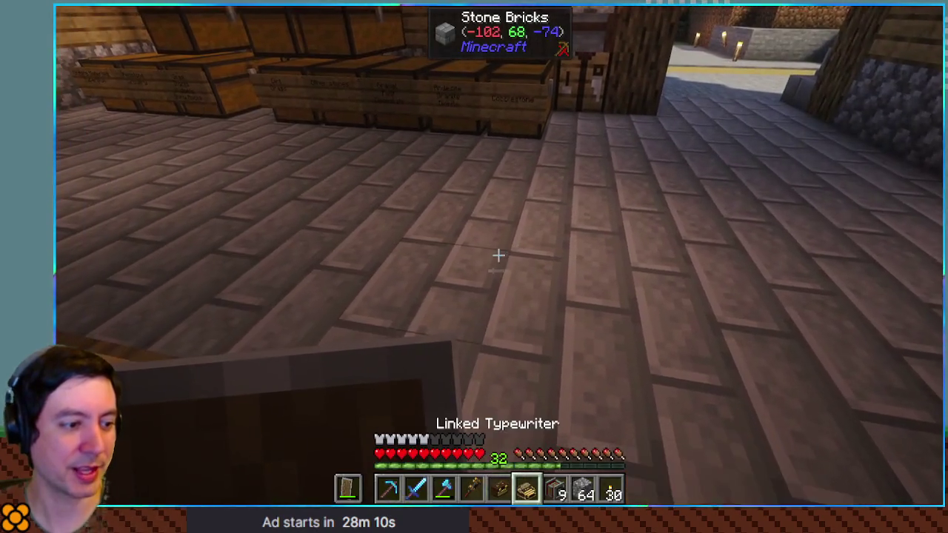
pyautogui.press('e')
pyautogui.click(630, 354)
pyautogui.click(656, 172)
pyautogui.click(657, 172)
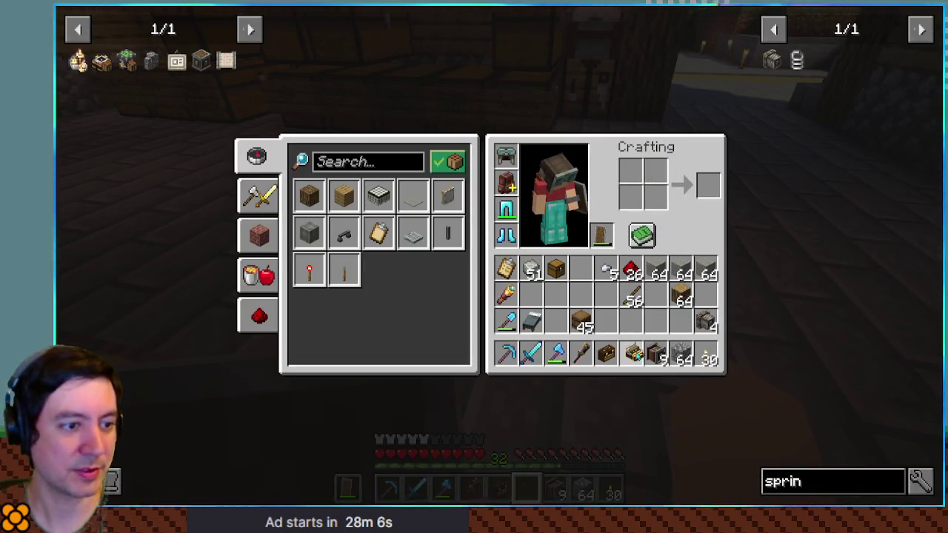
pyautogui.click(636, 356)
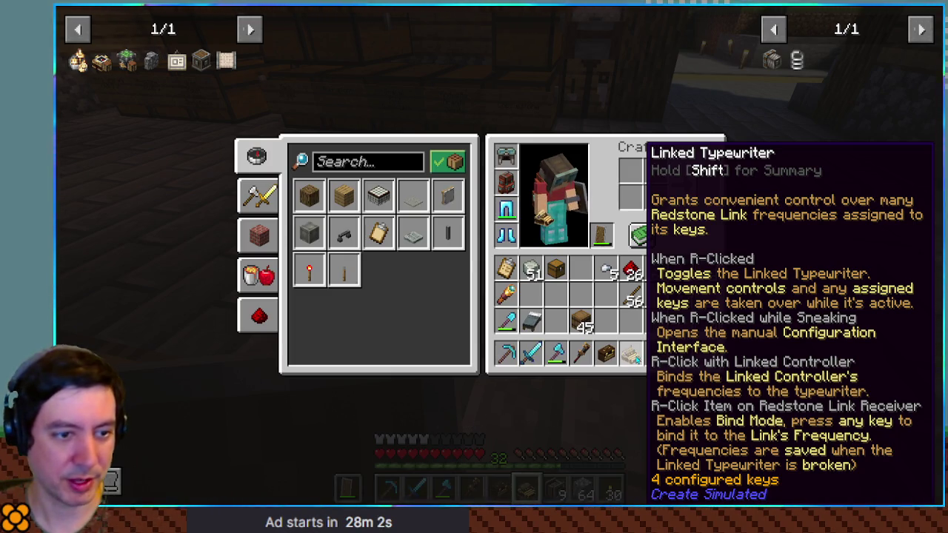
pyautogui.press('e')
# Place the Linked Typewriter on the floor and stow the offhand shield in the inventory
pyautogui.rightClick(498, 255)
pyautogui.rightClick(497, 255)
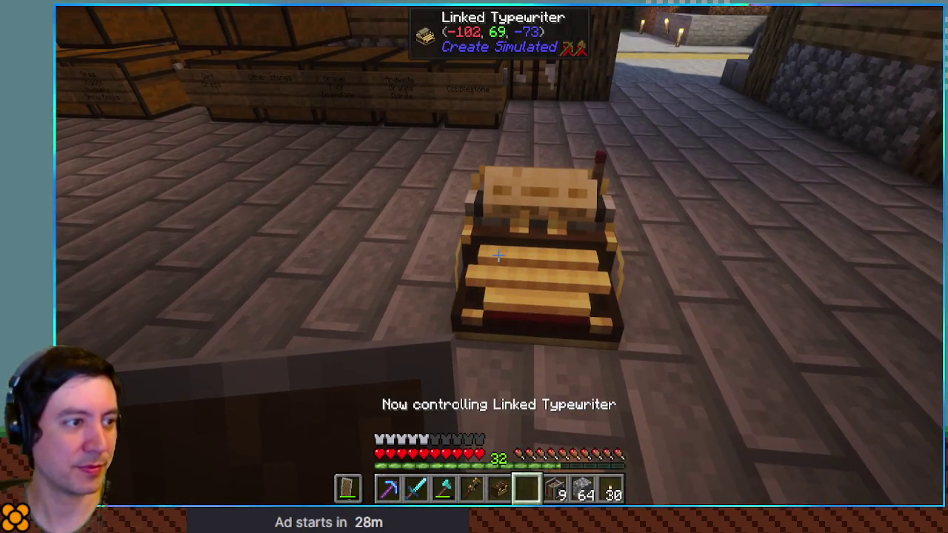
pyautogui.press('shift')
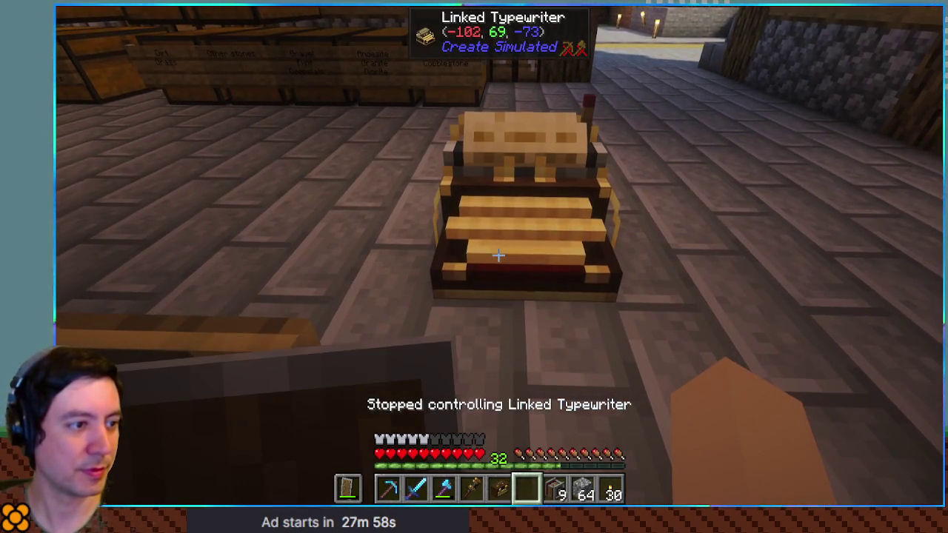
pyautogui.press('f')
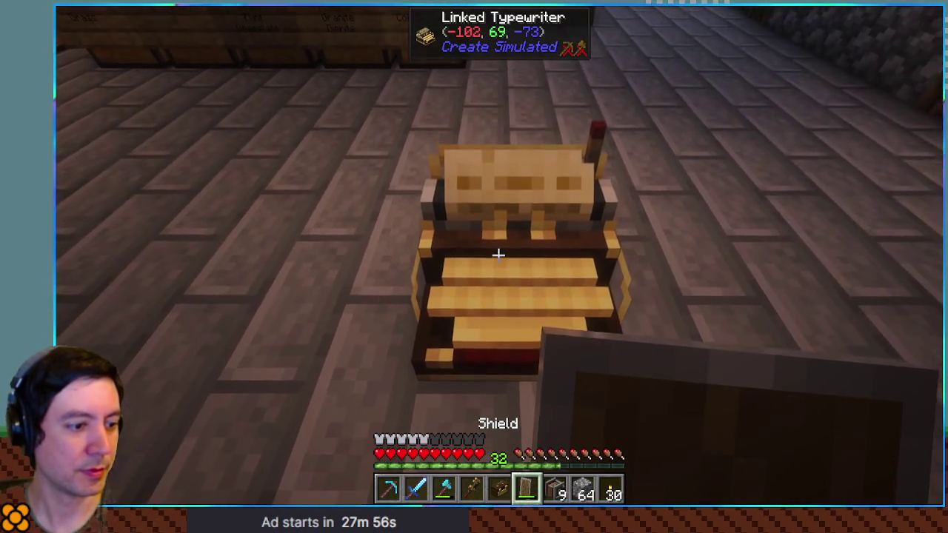
pyautogui.press('e')
pyautogui.click(610, 237)
pyautogui.press('e')
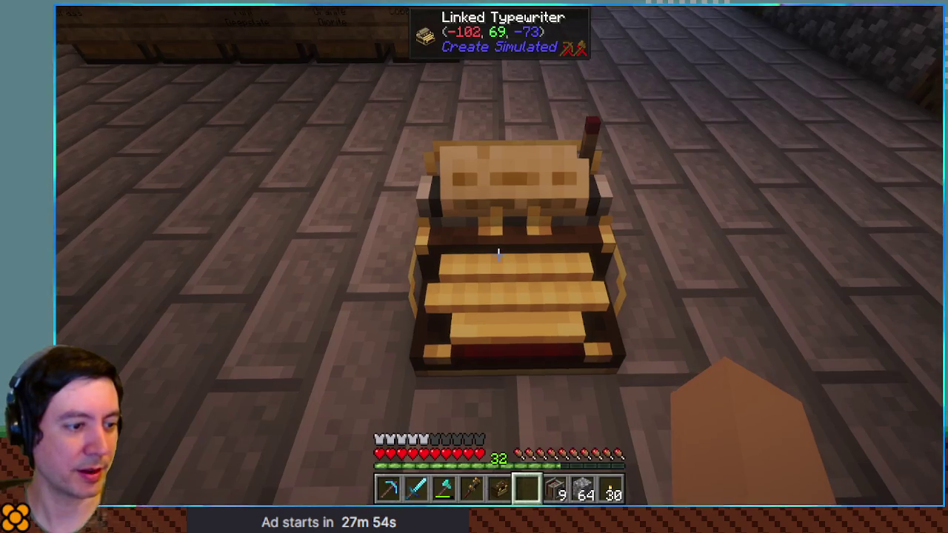
# Delete all of the typewriter's key bindings and pick it back up off the floor
pyautogui.rightClick(499, 254)
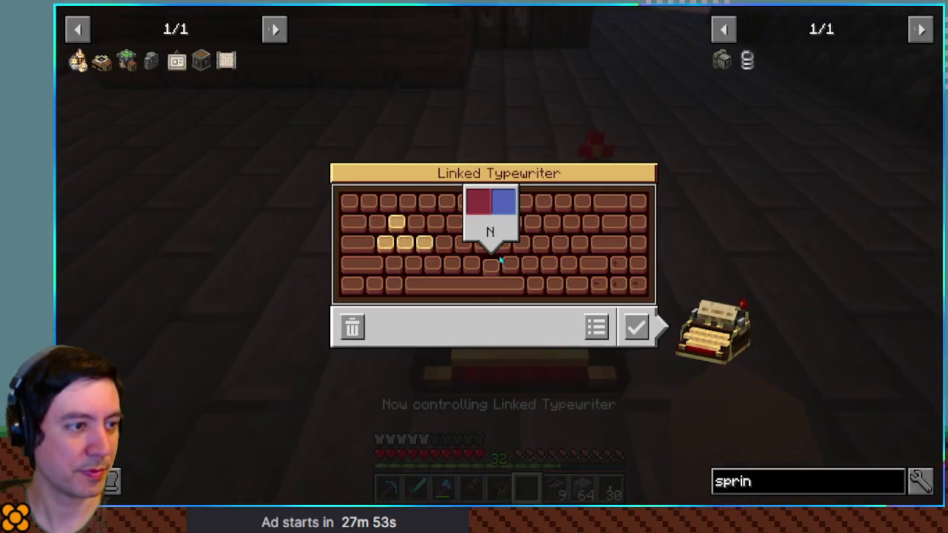
pyautogui.click(358, 330)
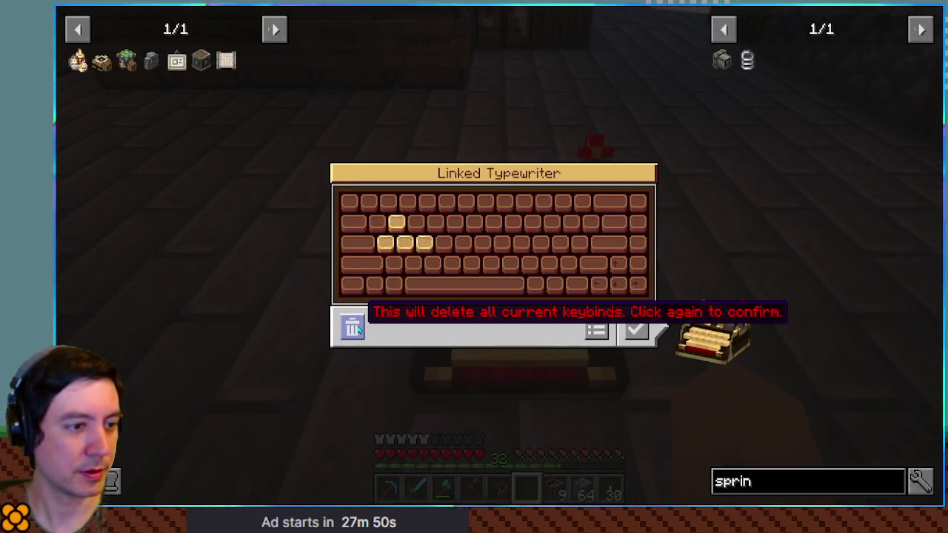
pyautogui.click(358, 330)
pyautogui.press('Escape')
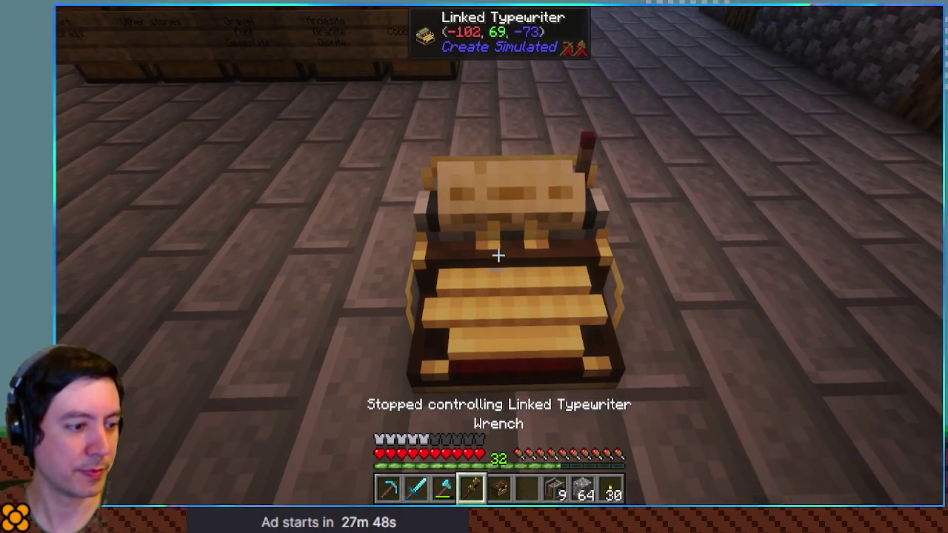
pyautogui.keyDown('shift'); pyautogui.rightClick(498, 256); pyautogui.keyUp('shift')
# Move the shield back into the offhand slot
pyautogui.press('e')
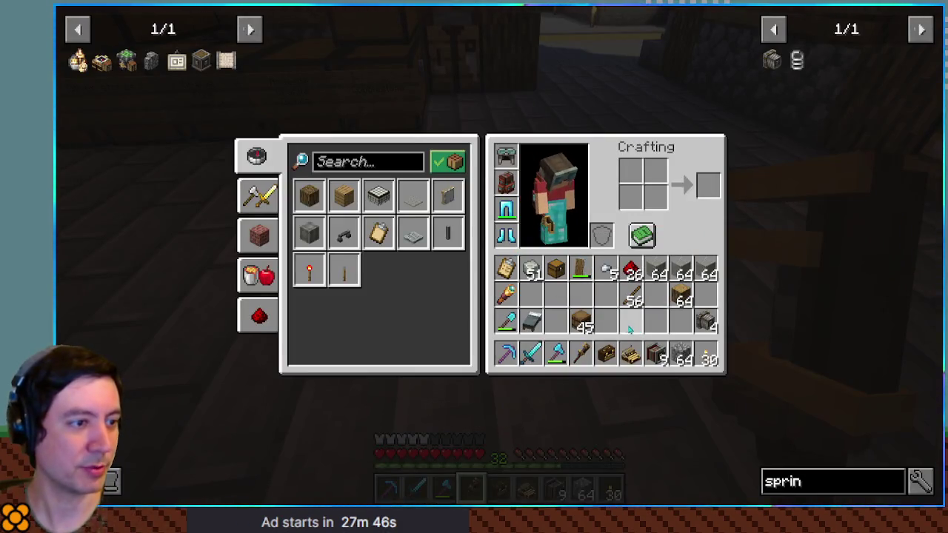
pyautogui.click(581, 268)
pyautogui.click(601, 235)
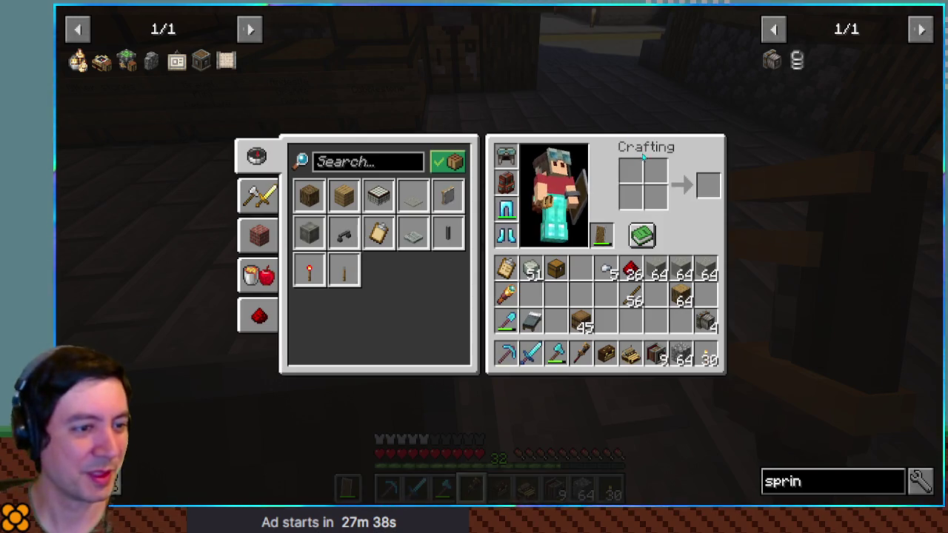
pyautogui.press('e')
# Search 'sail' at the crafting table and view the sail recipes
pyautogui.rightClick(497, 254)
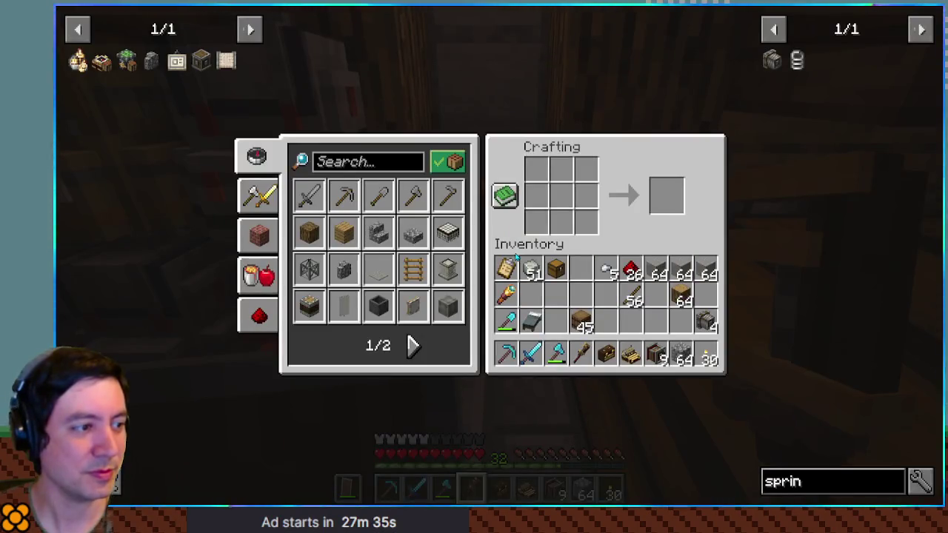
pyautogui.click(413, 346)
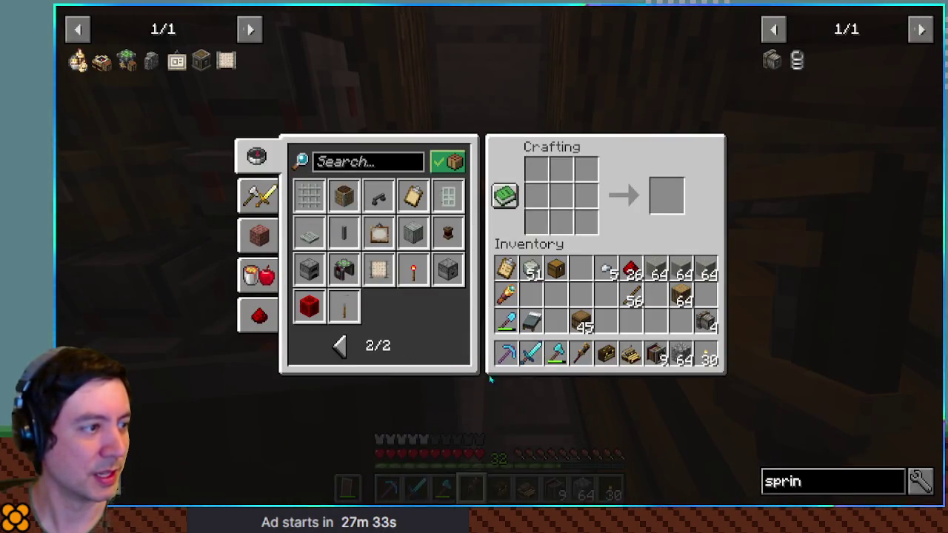
pyautogui.press('BackSpace')
pyautogui.press('BackSpace')
pyautogui.press('BackSpace')
pyautogui.write('sail')
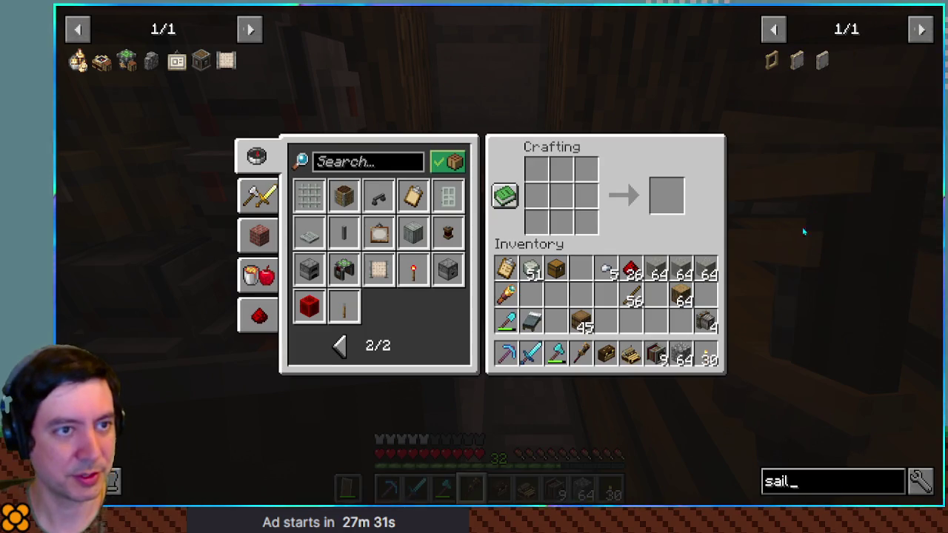
pyautogui.click(823, 67)
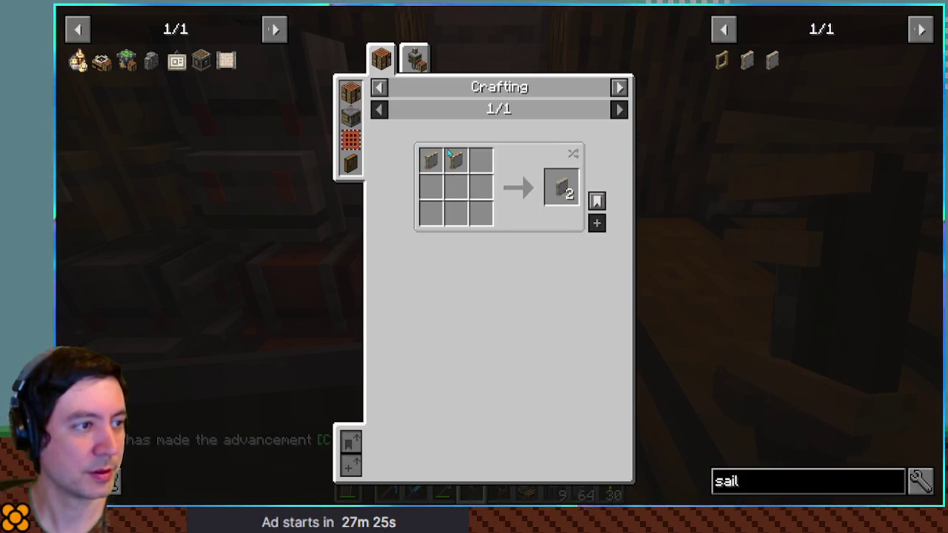
pyautogui.click(568, 193)
pyautogui.press('Escape')
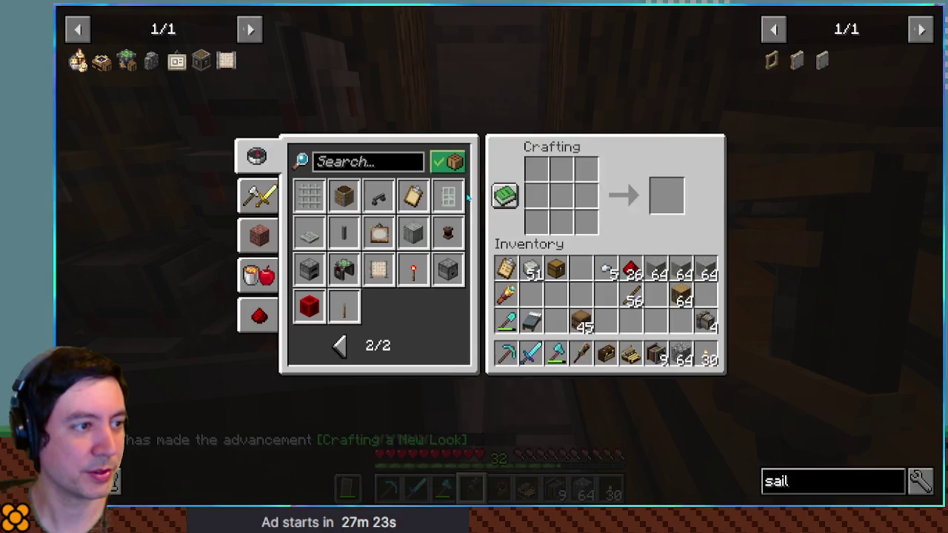
pyautogui.press('Escape')
# Load the Windmill Sail recipe into the backpack's crafting grid and craft two batches
pyautogui.scroll(1, 498, 256)
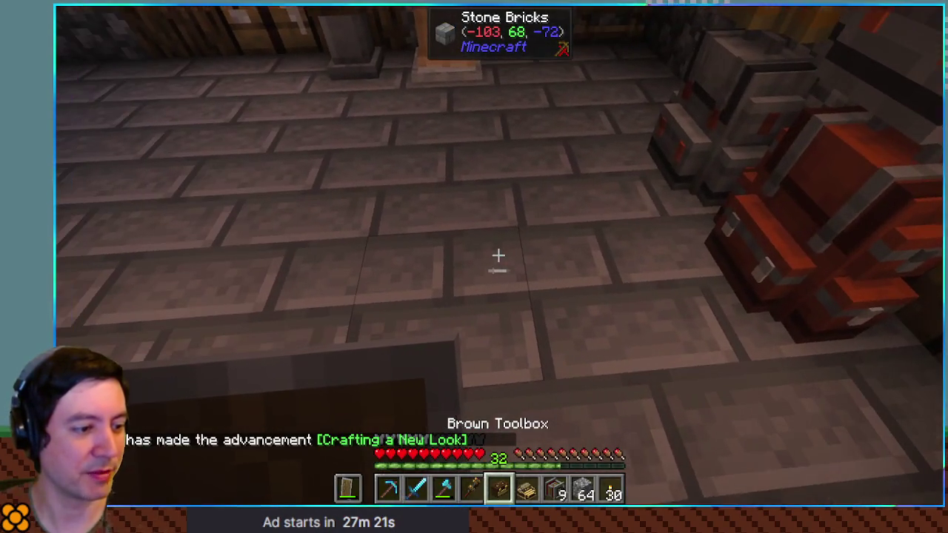
pyautogui.press('b')
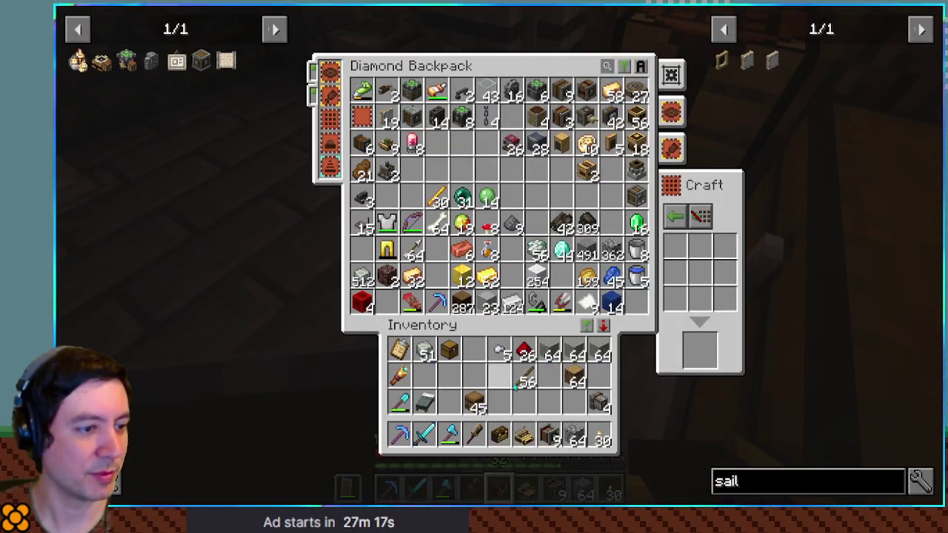
pyautogui.click(746, 59)
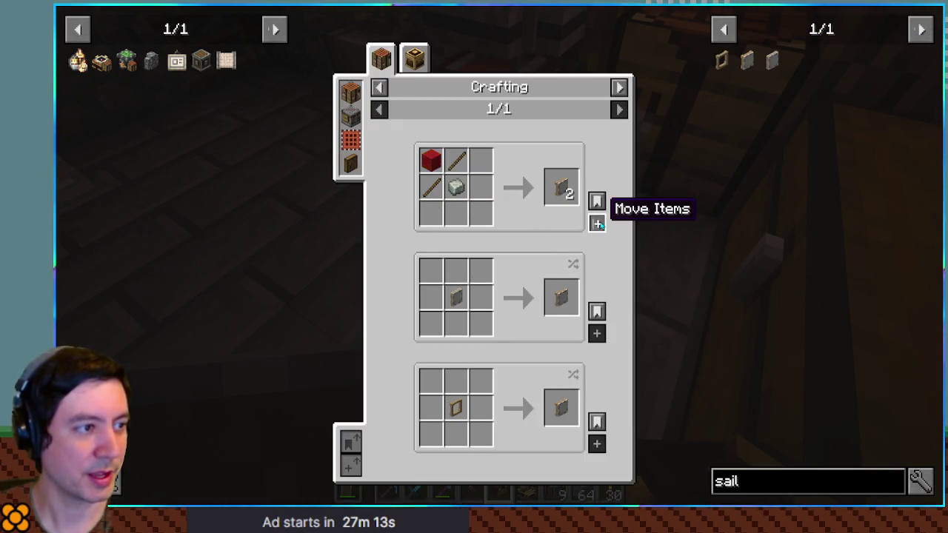
pyautogui.click(598, 224)
pyautogui.keyDown('shift'); pyautogui.click(701, 353); pyautogui.keyUp('shift')
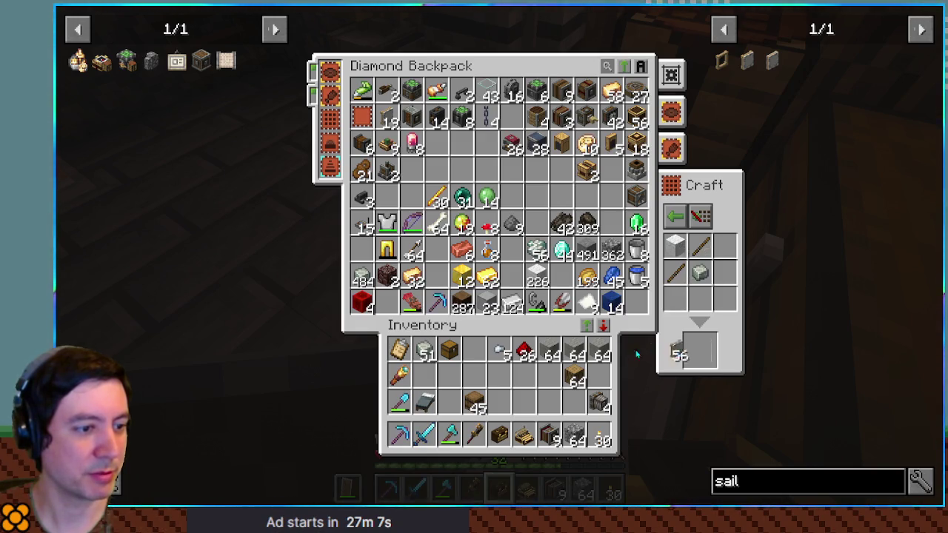
pyautogui.keyDown('shift'); pyautogui.click(702, 353); pyautogui.keyUp('shift')
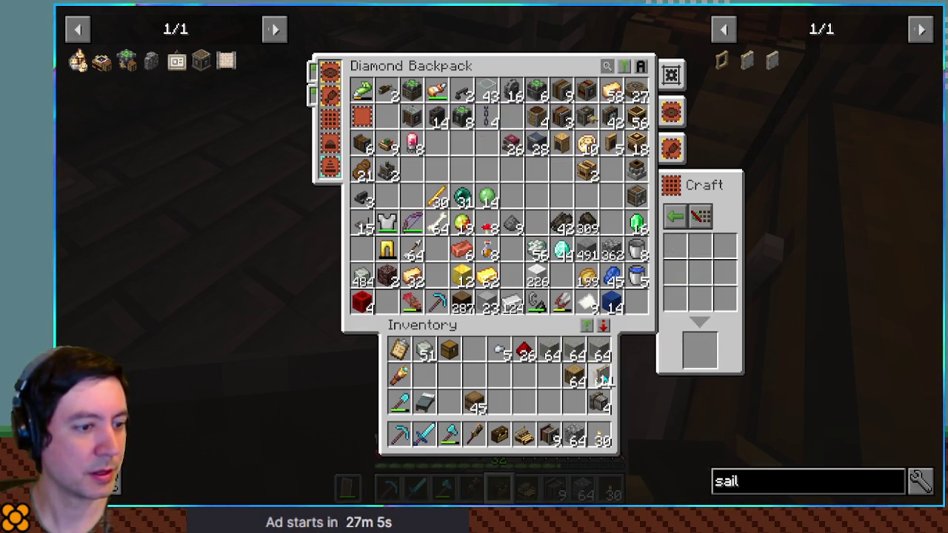
pyautogui.press('e')
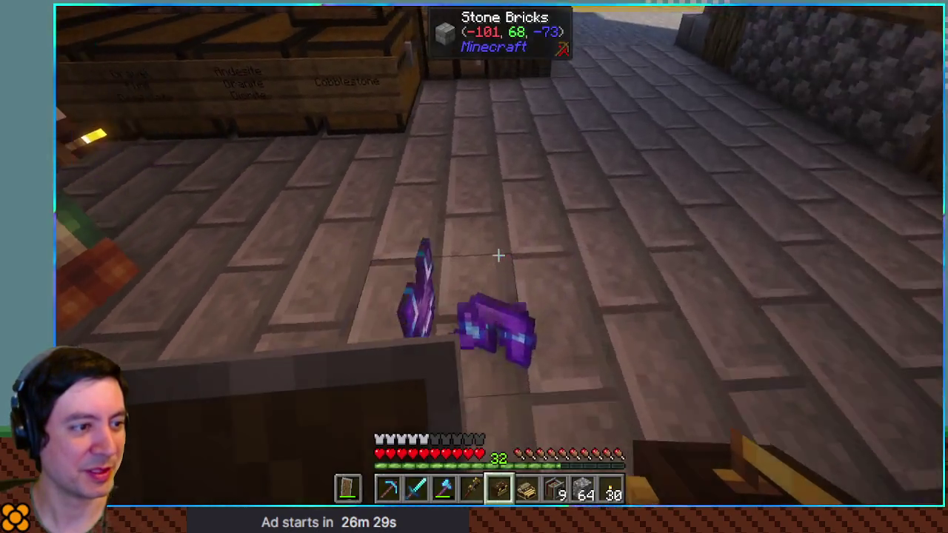
# Drop the netherite boots, leggings, chestplate and helmet out of the inventory
pyautogui.press('e')
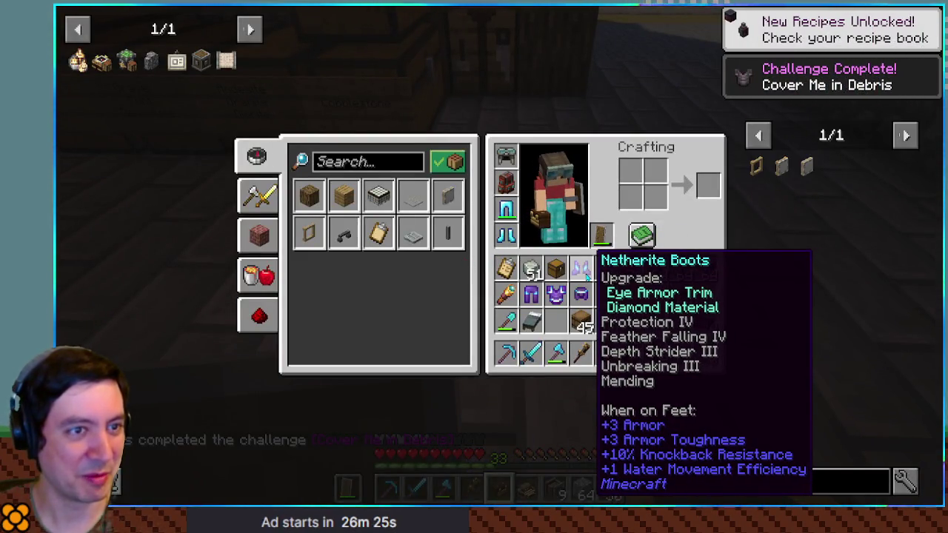
pyautogui.press('e')
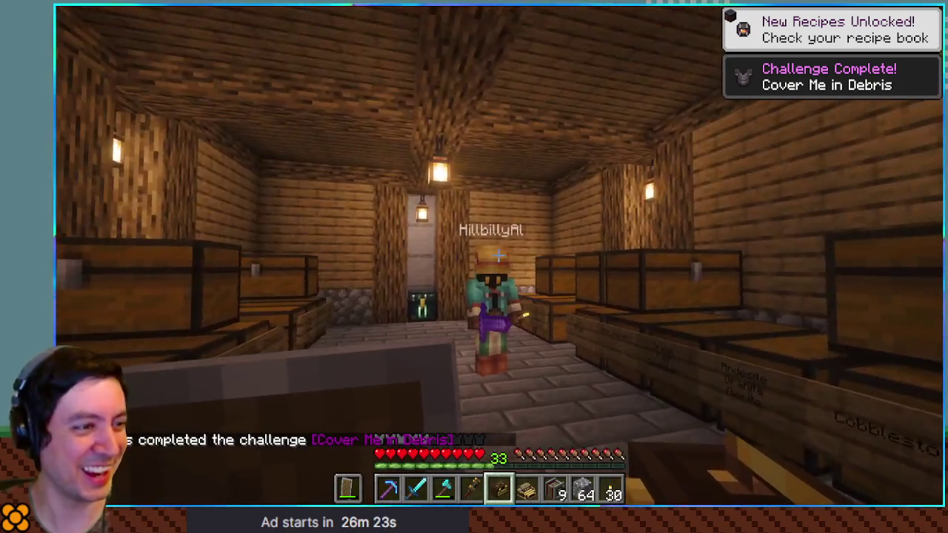
pyautogui.press('e')
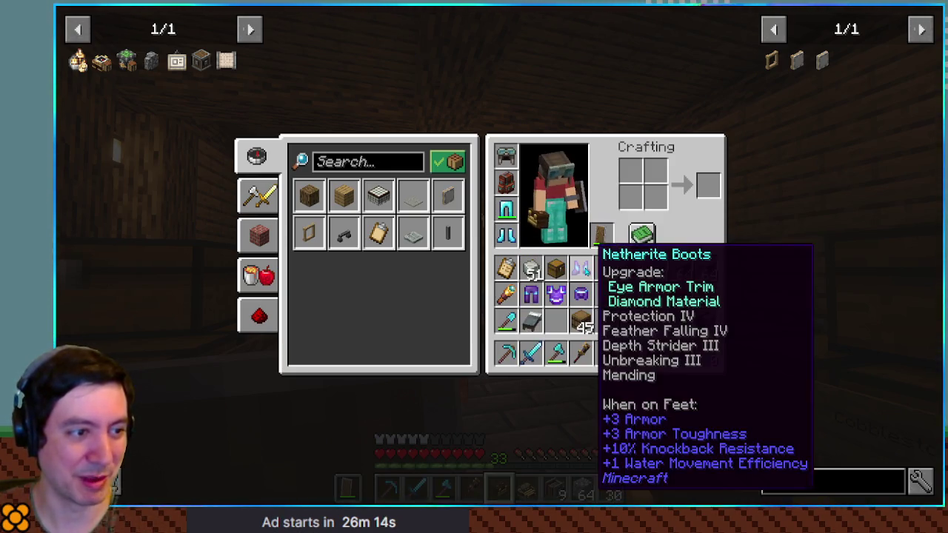
pyautogui.click(582, 270)
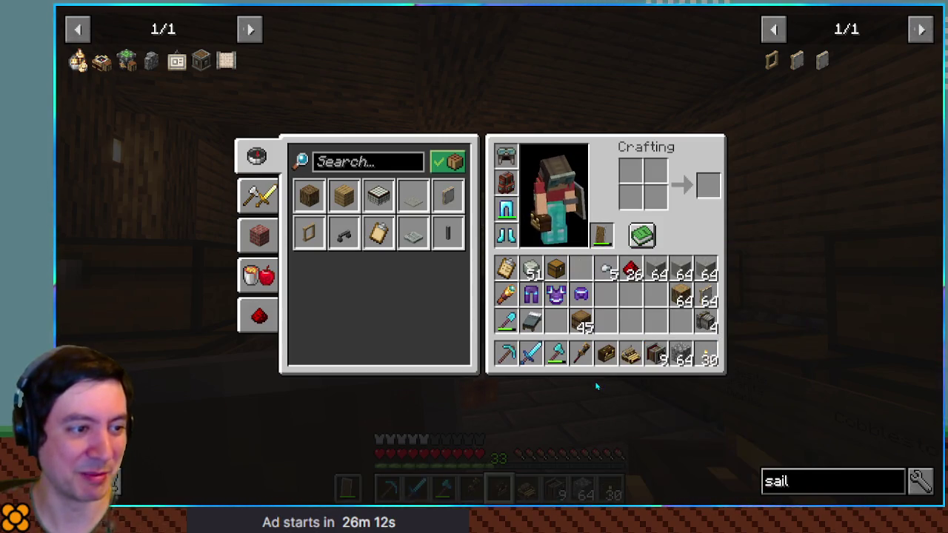
pyautogui.click(556, 320)
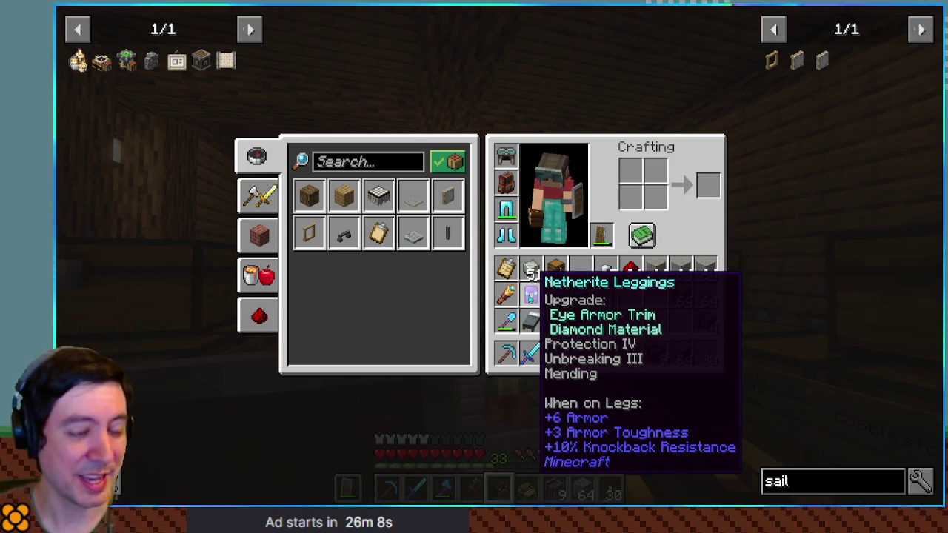
pyautogui.press('q')
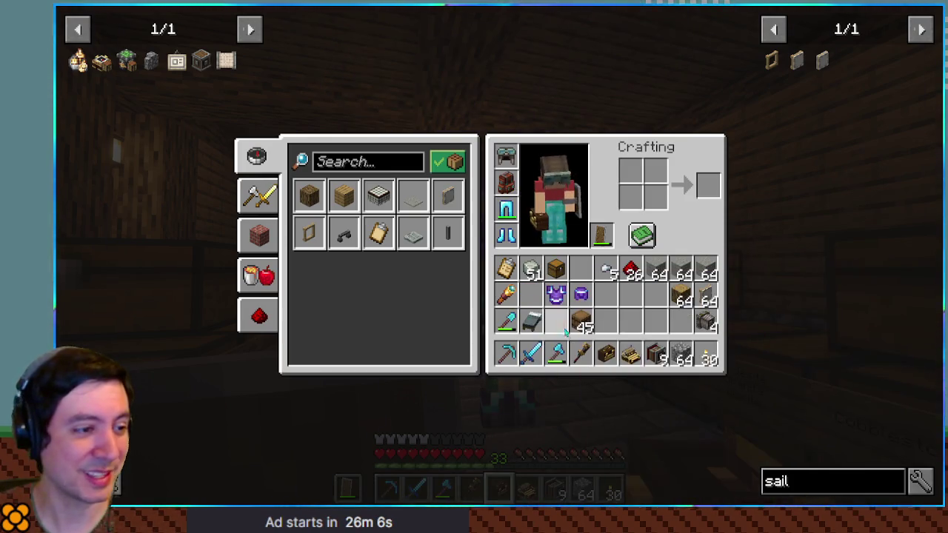
pyautogui.click(556, 295)
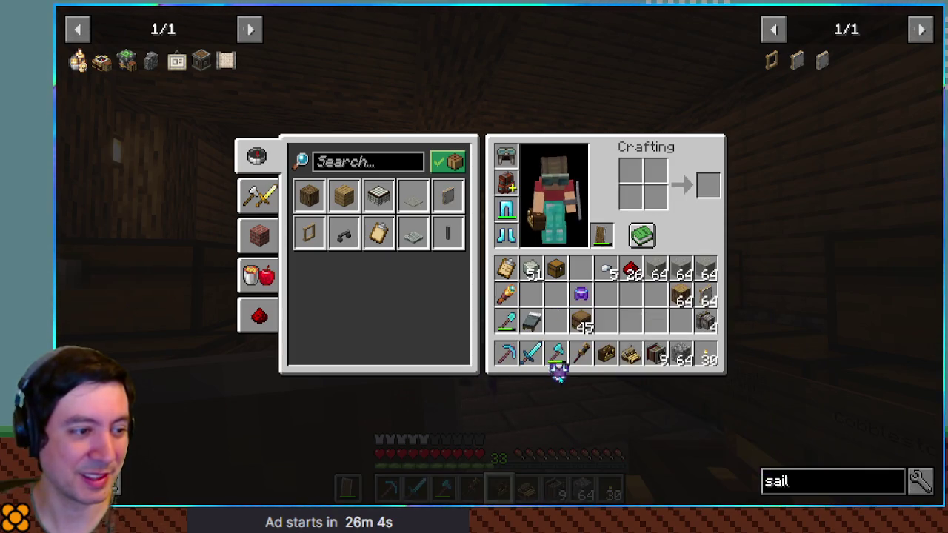
pyautogui.click(559, 375)
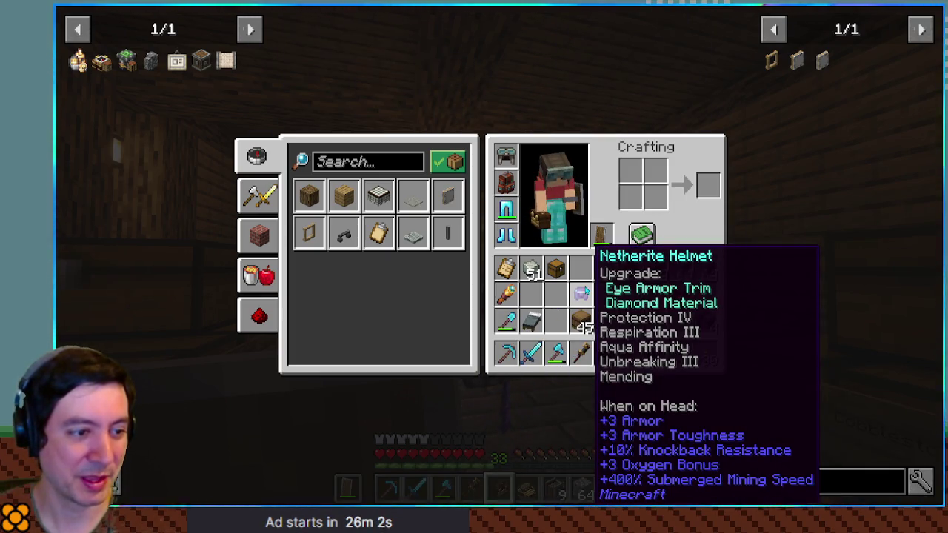
pyautogui.click(582, 294)
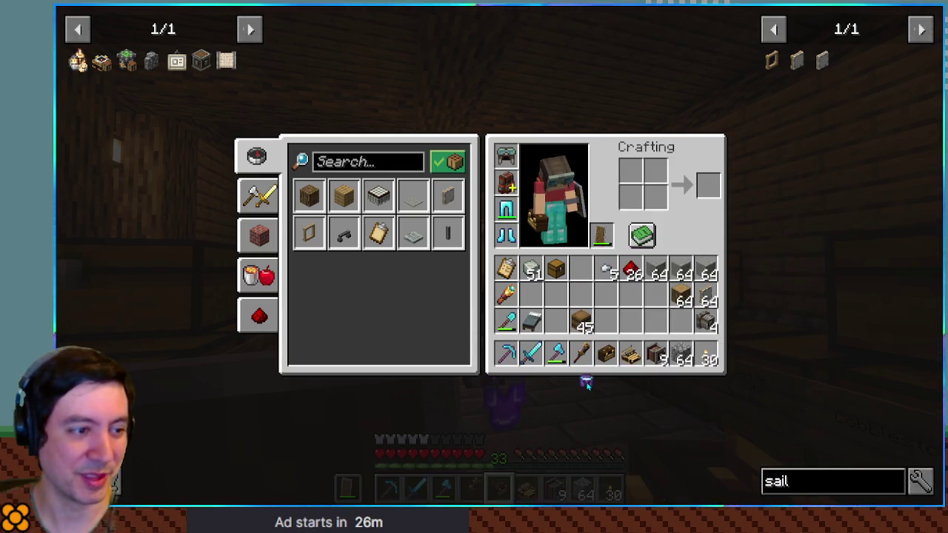
pyautogui.press('e')
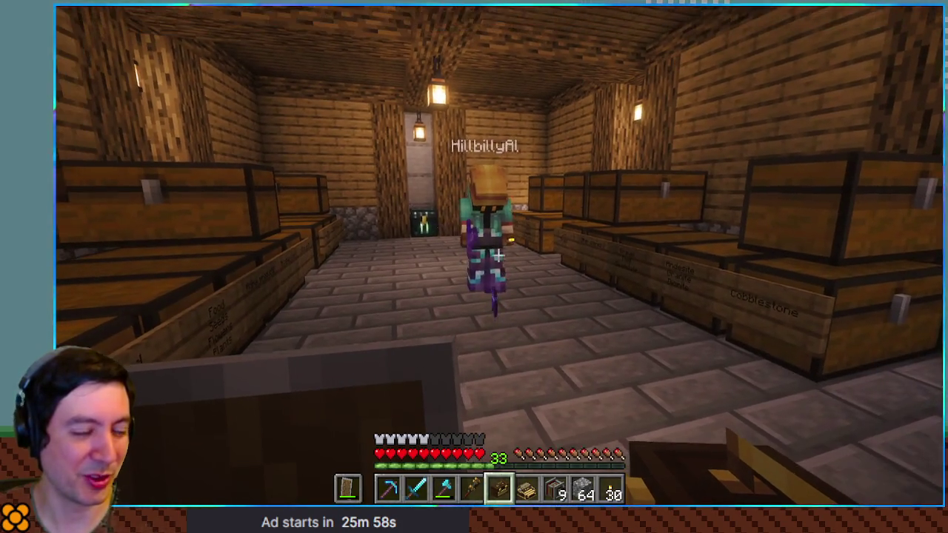
pyautogui.scroll(-1, 498, 255)
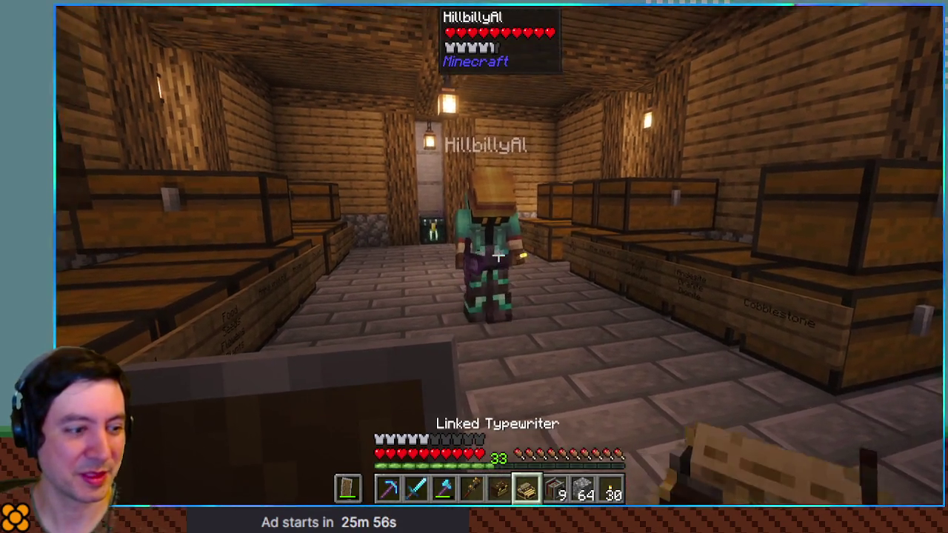
# Hold the wrench and ride the chain from the storage building to the runway
pyautogui.press('e')
pyautogui.press('e')
pyautogui.press('b')
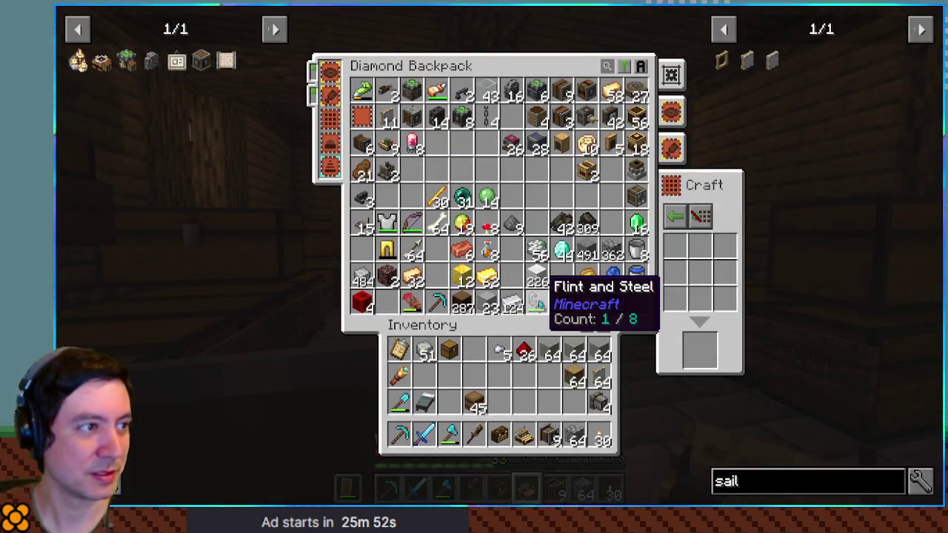
pyautogui.press('e')
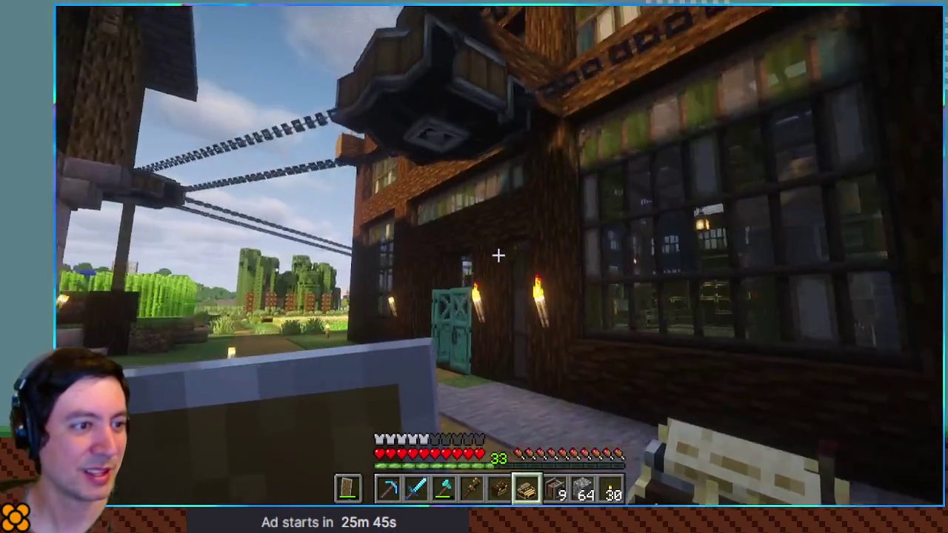
pyautogui.press('4')
pyautogui.rightClick(498, 255)
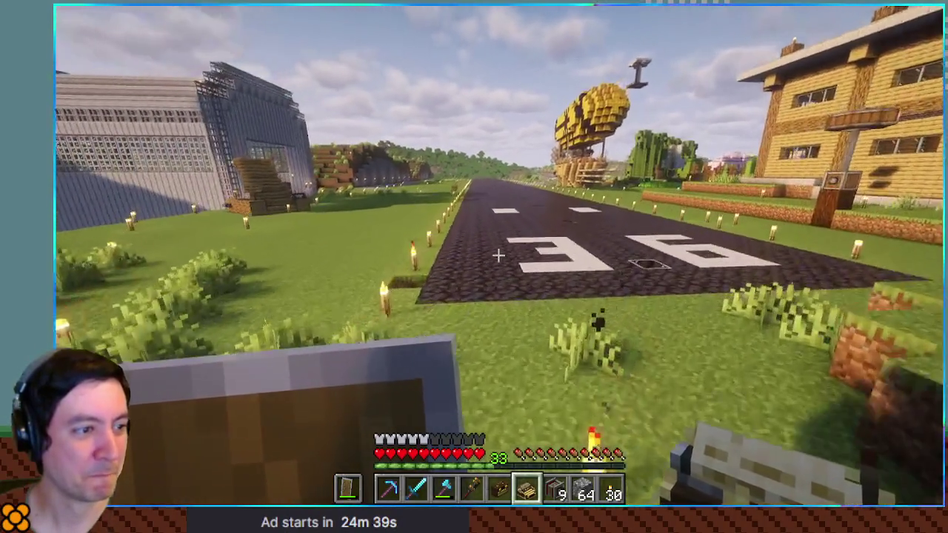
pyautogui.press('e')
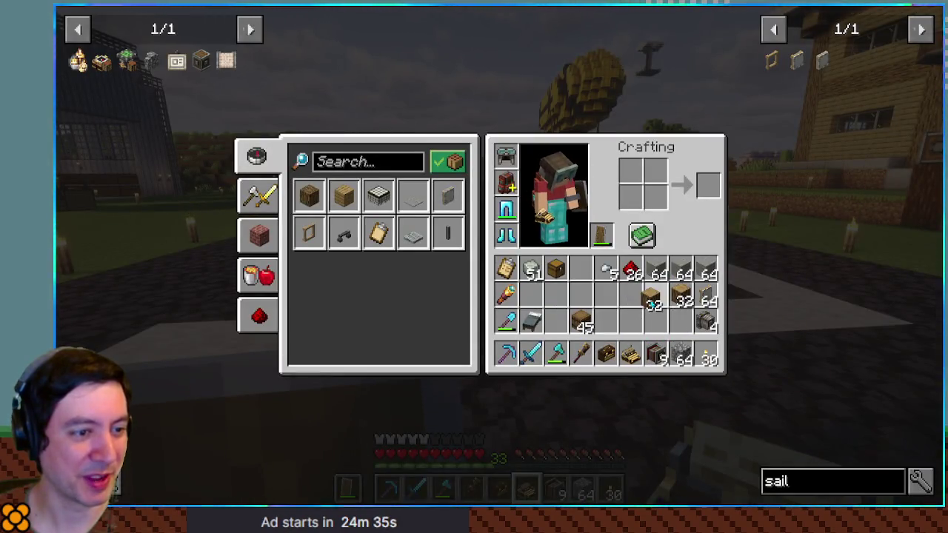
# Move the 60 crafted oak slabs from the backpack onto the hotbar
pyautogui.press('b')
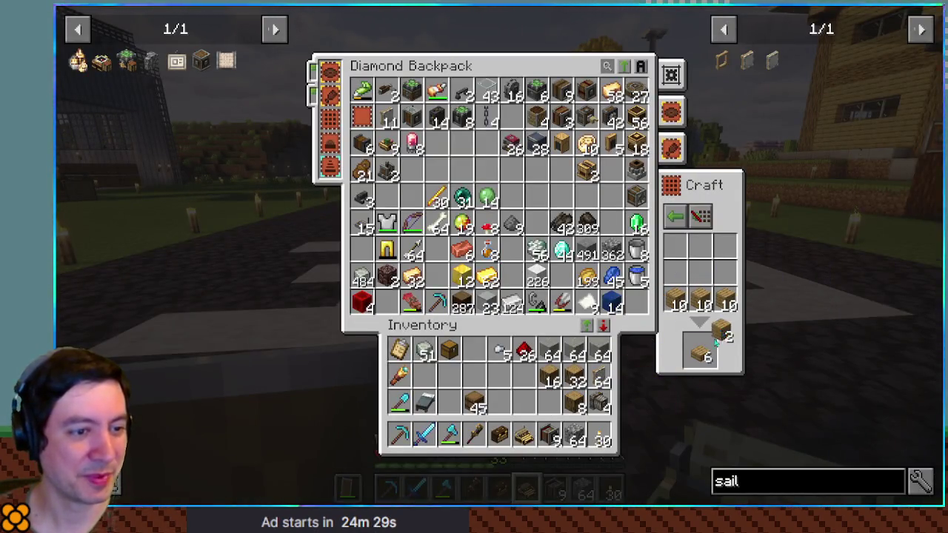
pyautogui.click(515, 122)
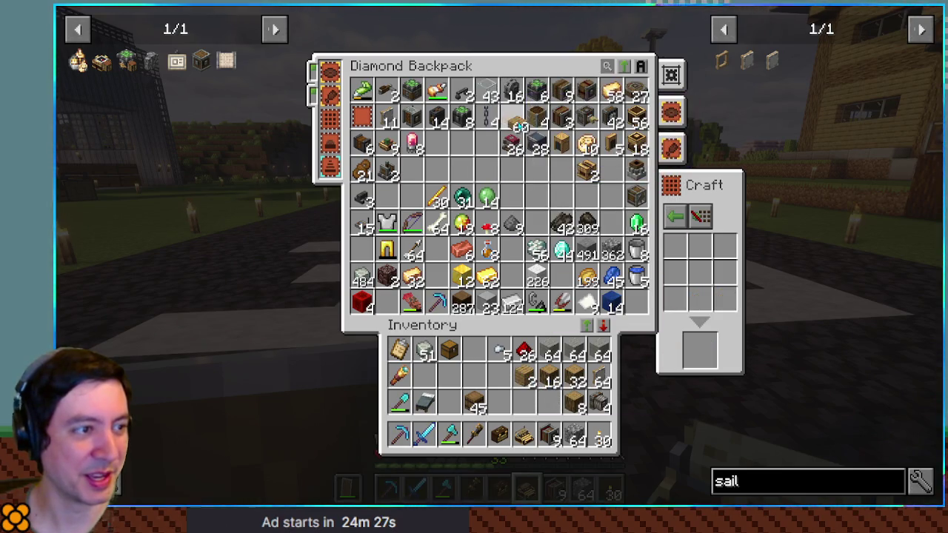
pyautogui.click(534, 437)
pyautogui.press('Escape')
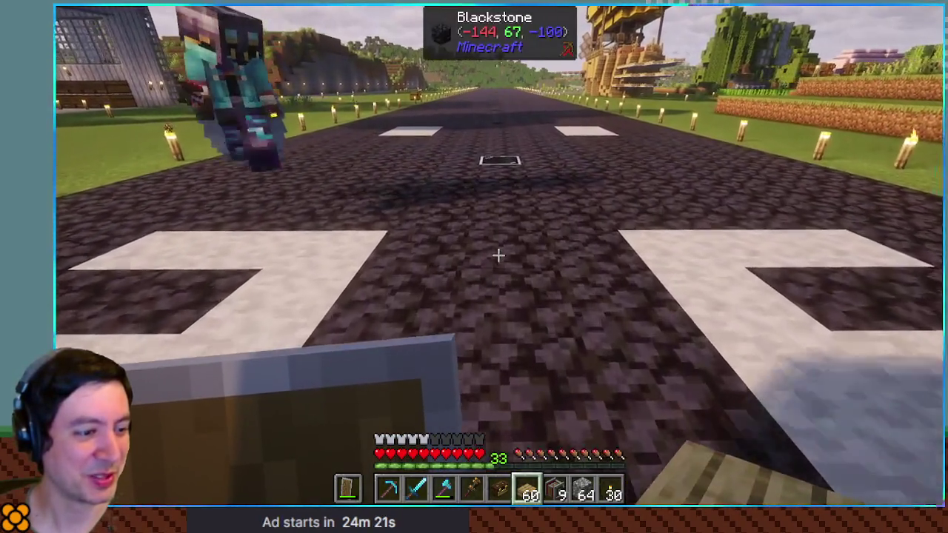
# Mine away the cobblestone pillar on the runway with the pickaxe
pyautogui.scroll(-2, 498, 255)
pyautogui.rightClick(497, 256)
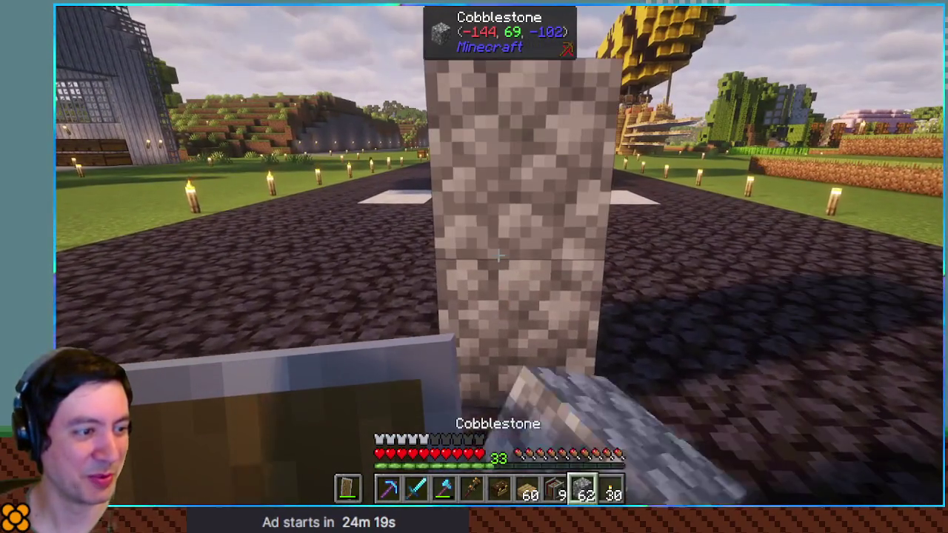
pyautogui.scroll(1, 498, 255)
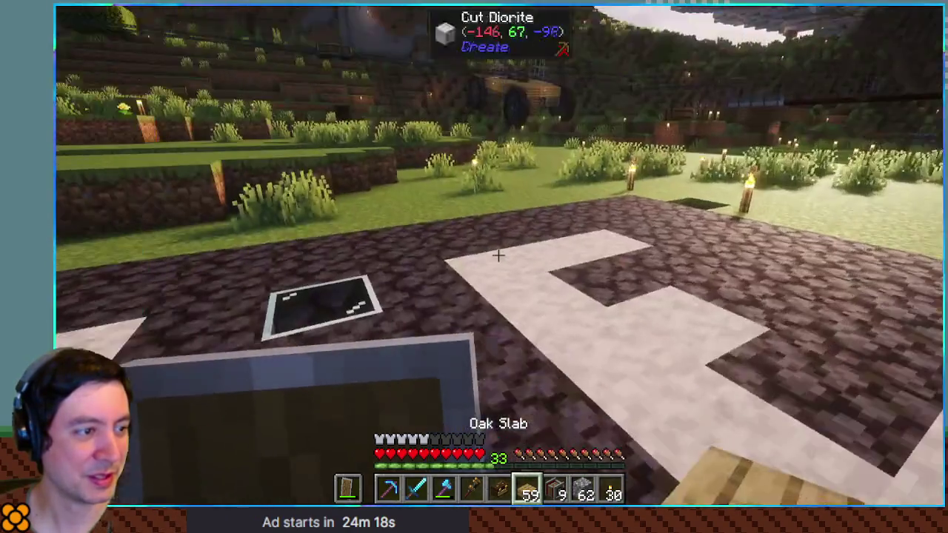
pyautogui.press('2')
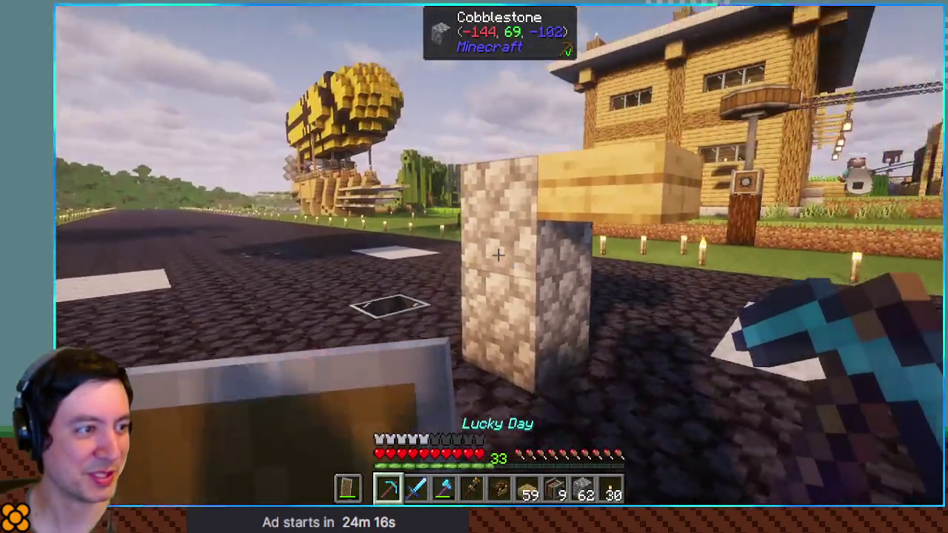
pyautogui.click(497, 256)
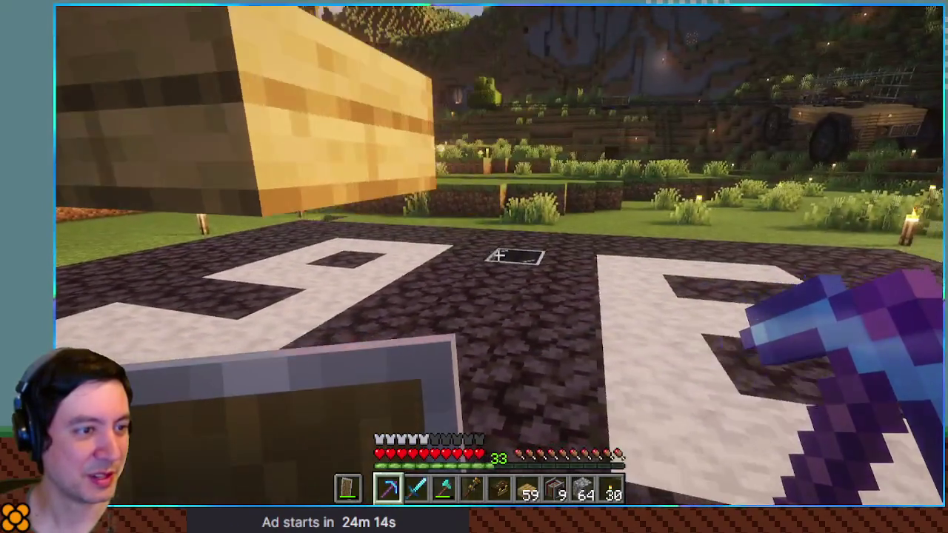
# Place an oak slab support and a Directional Gearshift beside it
pyautogui.press('6')
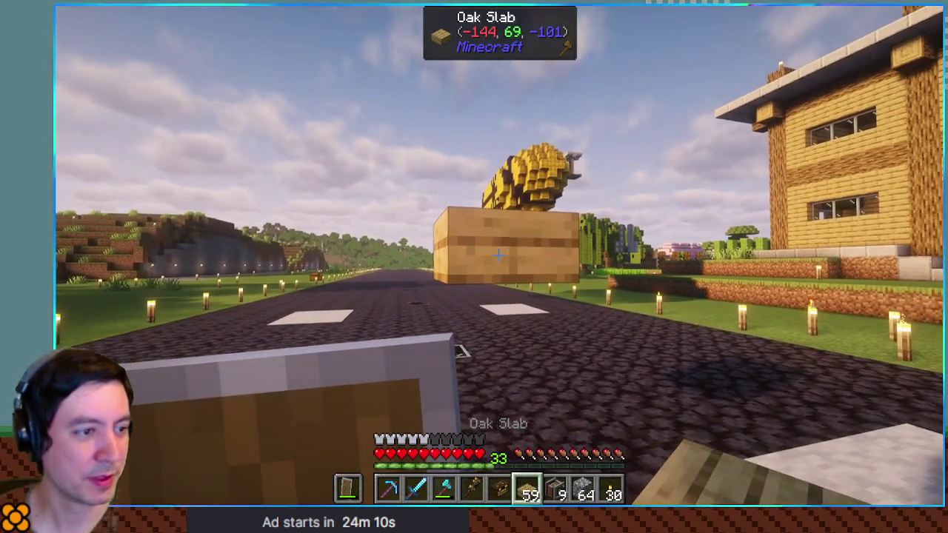
pyautogui.rightClick(498, 255)
pyautogui.press('8')
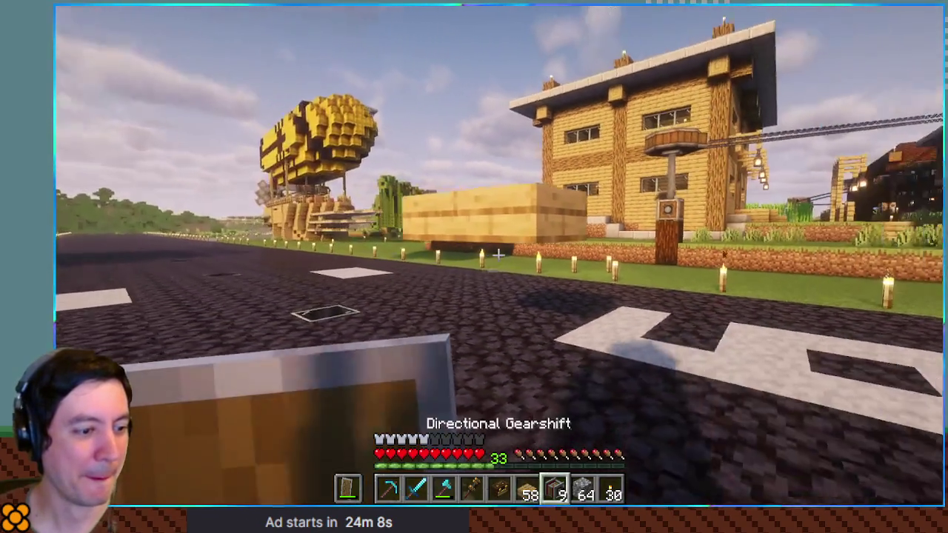
pyautogui.press('7')
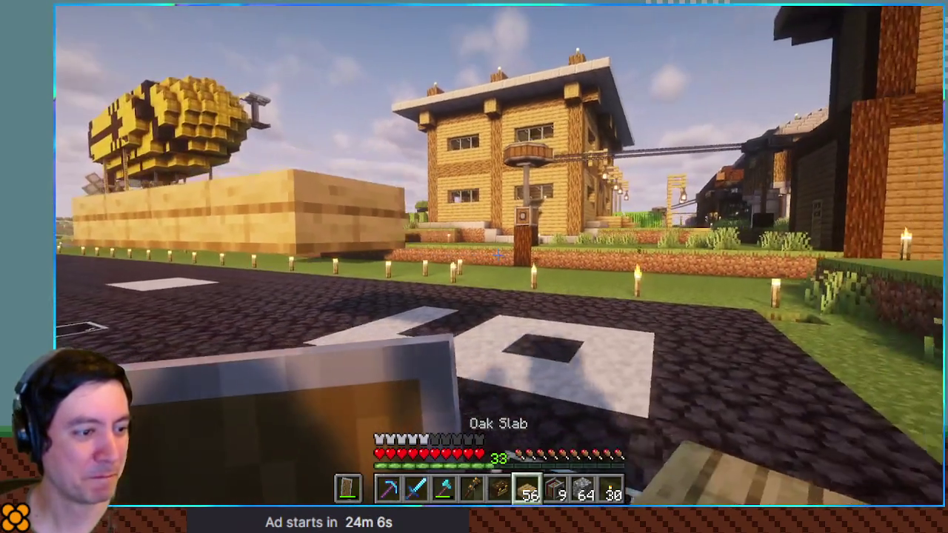
pyautogui.press('8')
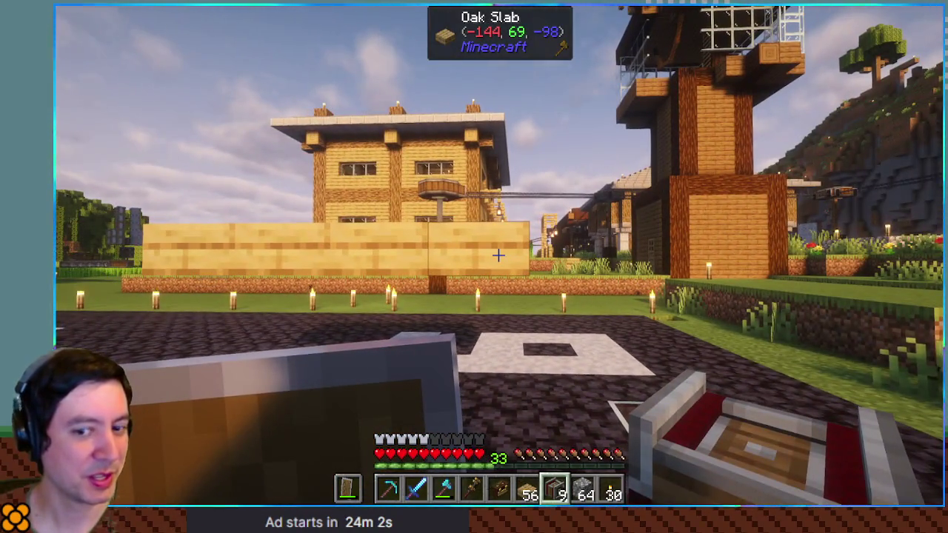
pyautogui.rightClick(498, 255)
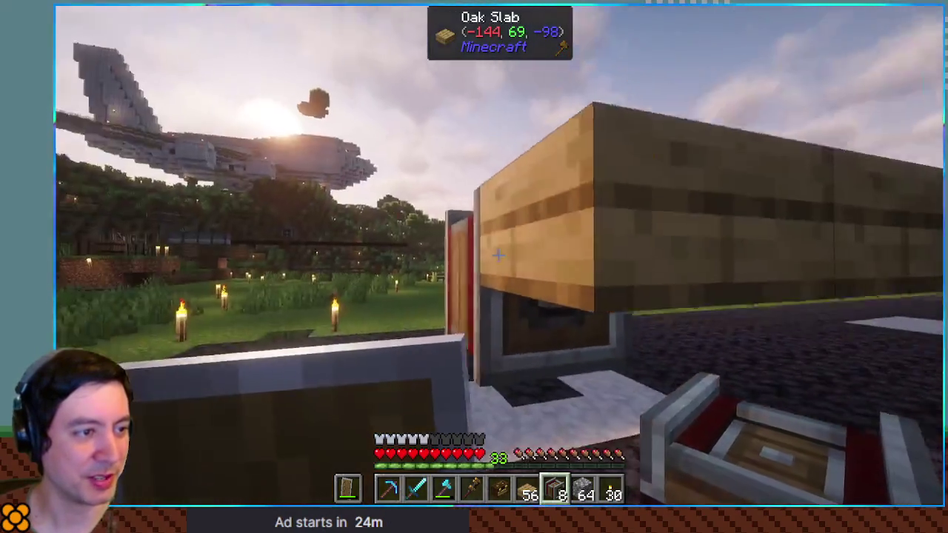
pyautogui.press('4')
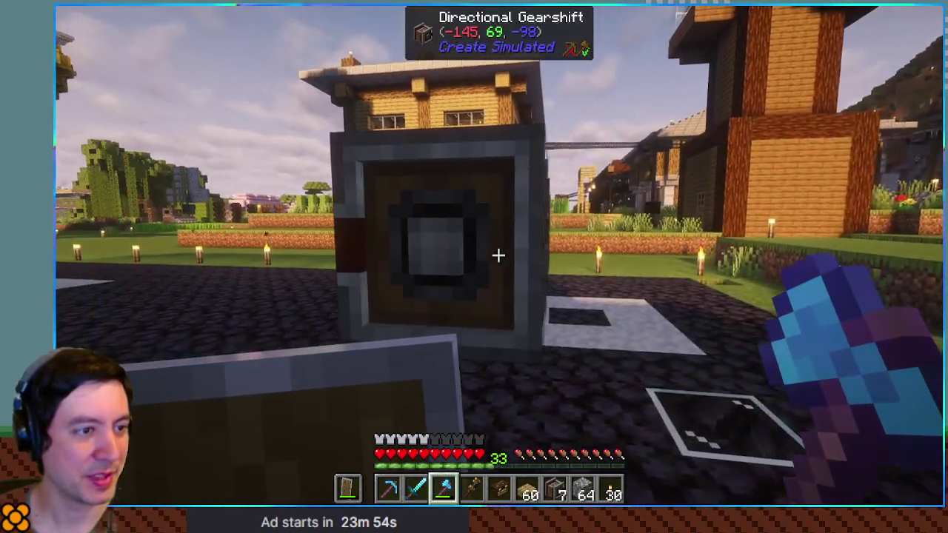
# Place the torsion spring and lower its max angle from 90° to 40°
pyautogui.press('e')
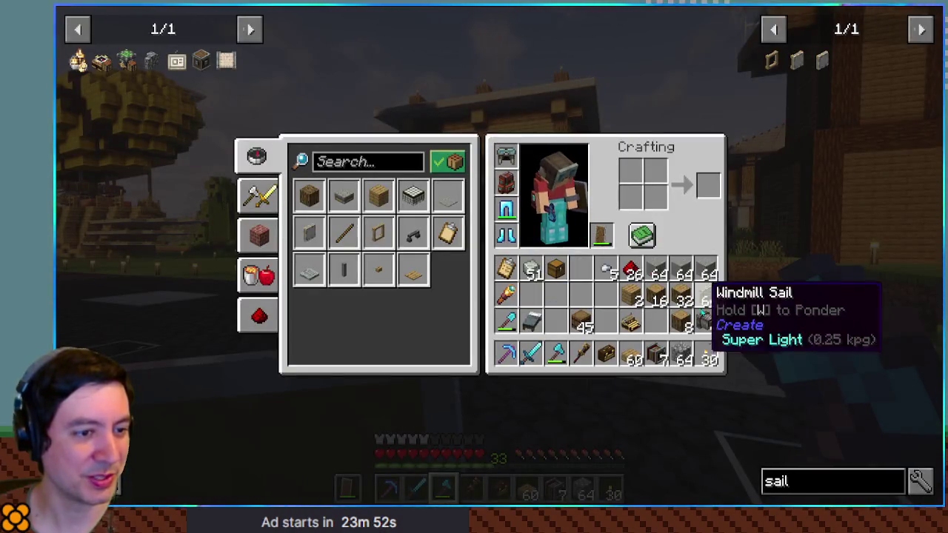
pyautogui.press('e')
pyautogui.scroll(-5, 498, 256)
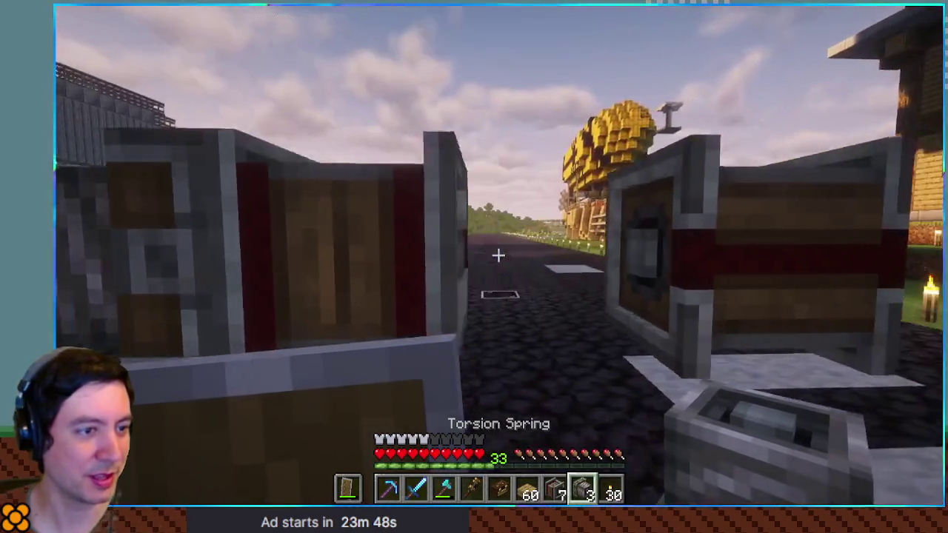
pyautogui.scroll(3, 498, 255)
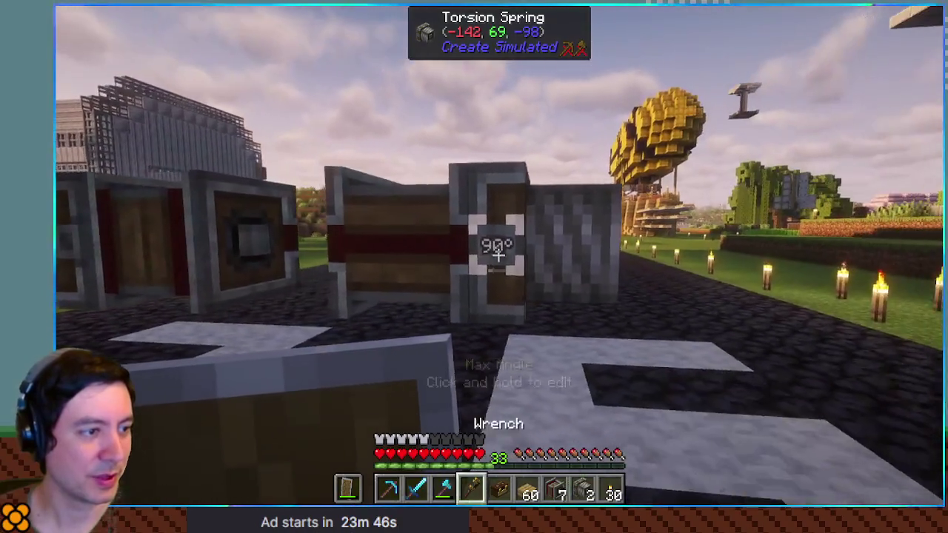
pyautogui.rightClick(497, 256)
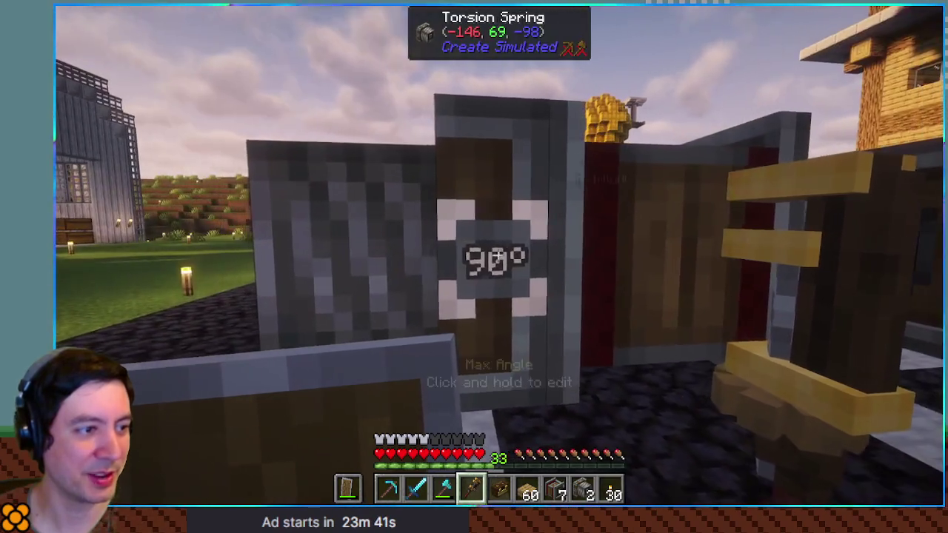
pyautogui.rightClick(498, 255)
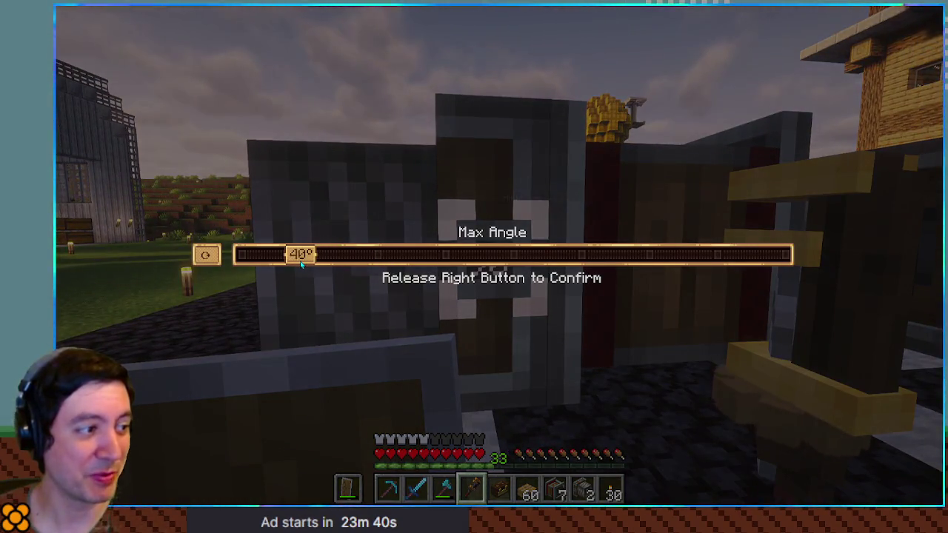
# Take a gearbox from the toolbox and place it in the drivetrain
pyautogui.press('e')
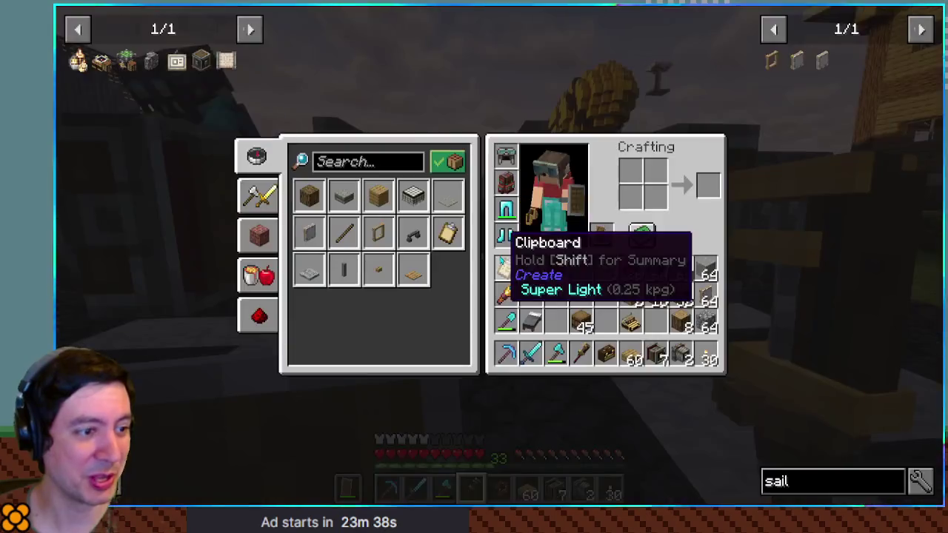
pyautogui.press('e')
pyautogui.press('b')
pyautogui.press('e')
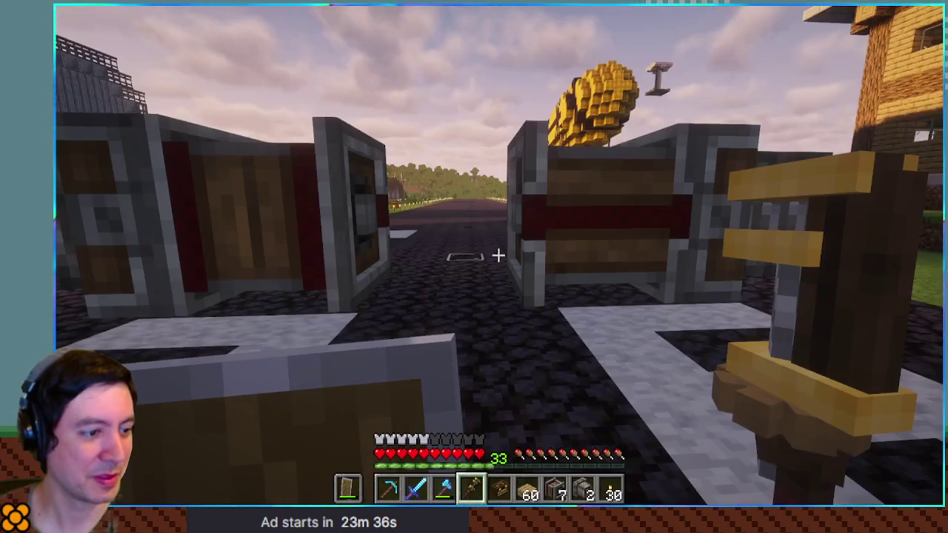
pyautogui.press('6')
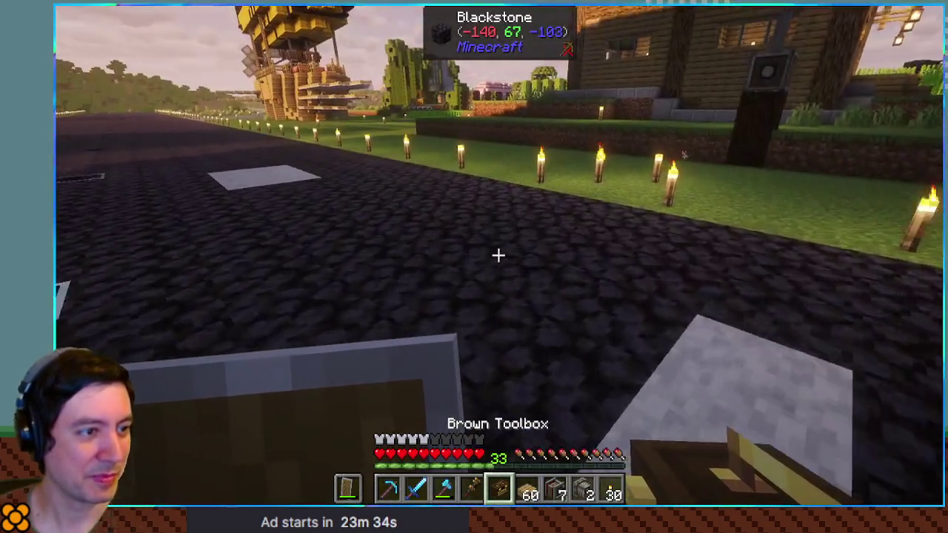
pyautogui.rightClick(498, 256)
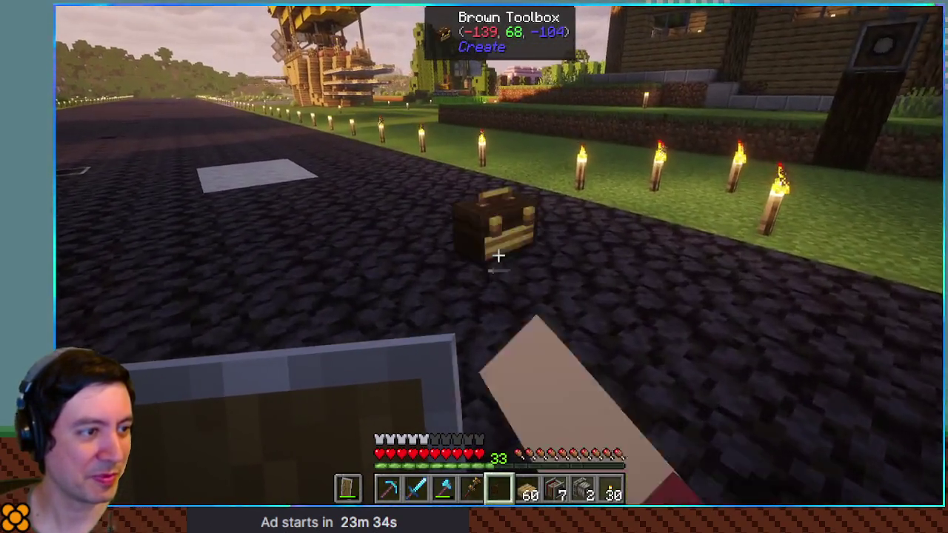
pyautogui.press('alt')
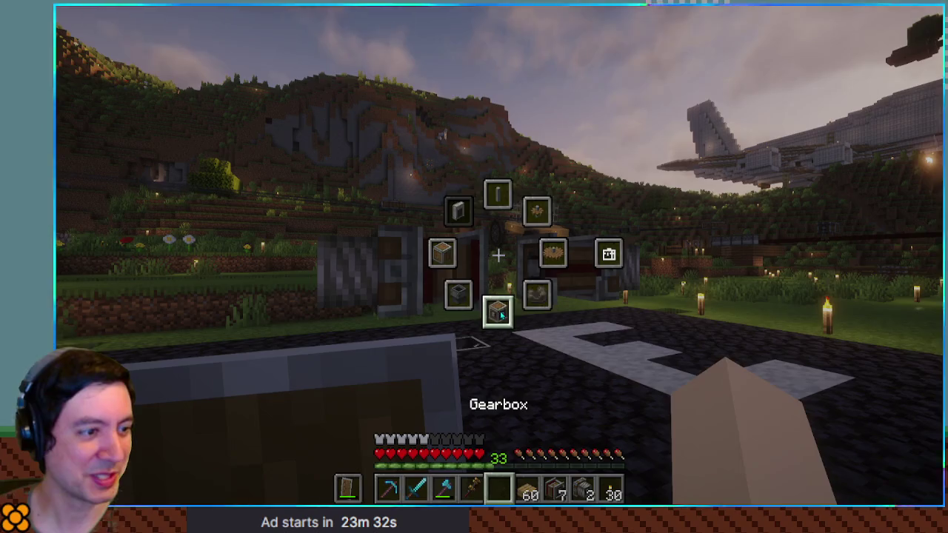
pyautogui.click(498, 311)
pyautogui.rightClick(497, 256)
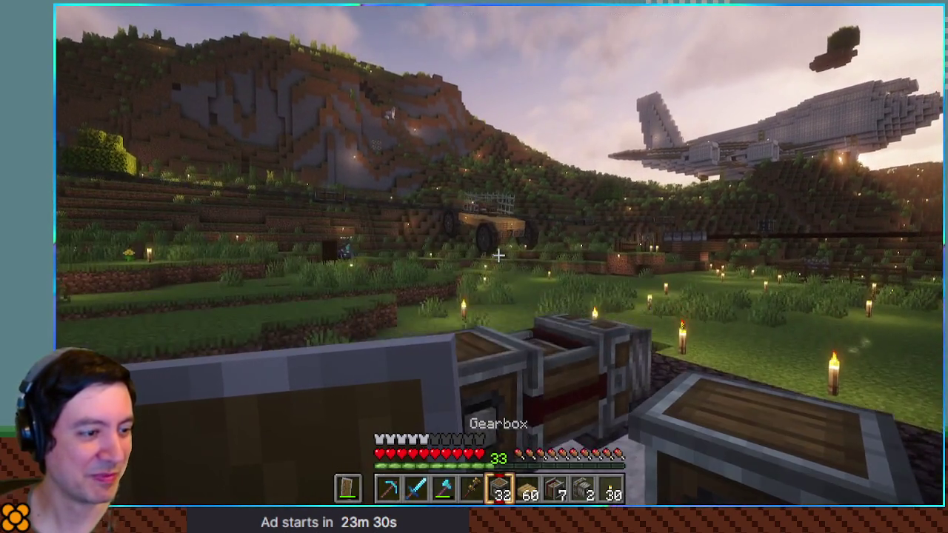
# Move the Red Portable Engine from the backpack to the hotbar and place it
pyautogui.press('e')
pyautogui.press('e')
pyautogui.press('b')
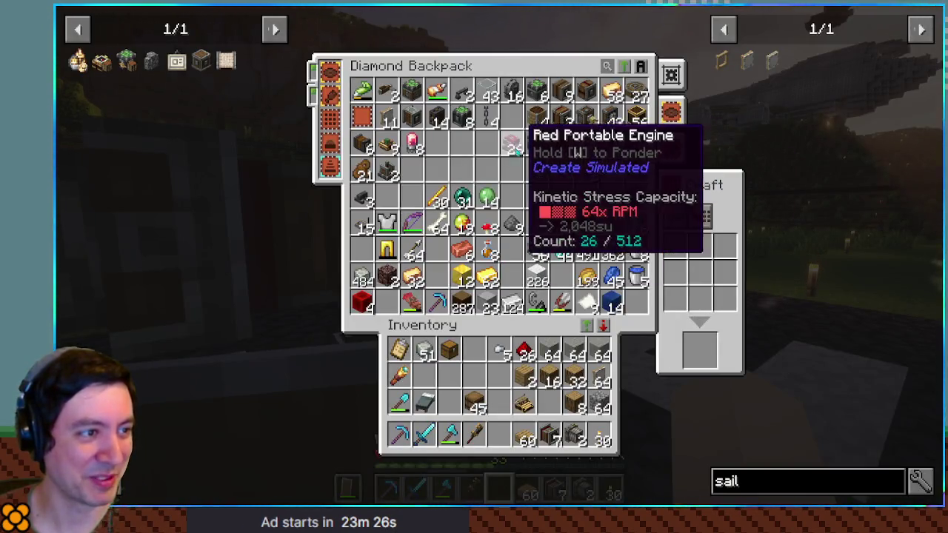
pyautogui.click(513, 148)
pyautogui.click(498, 435)
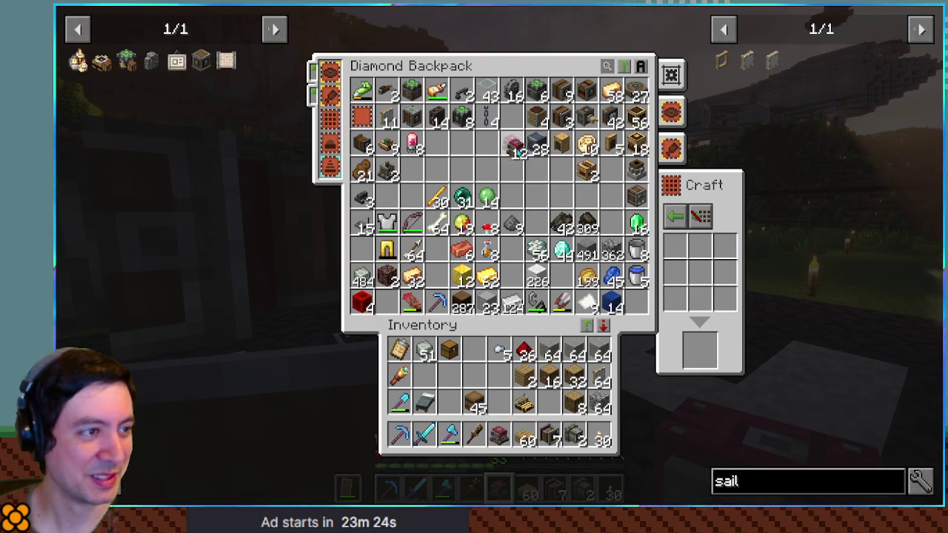
pyautogui.press('e')
pyautogui.rightClick(498, 255)
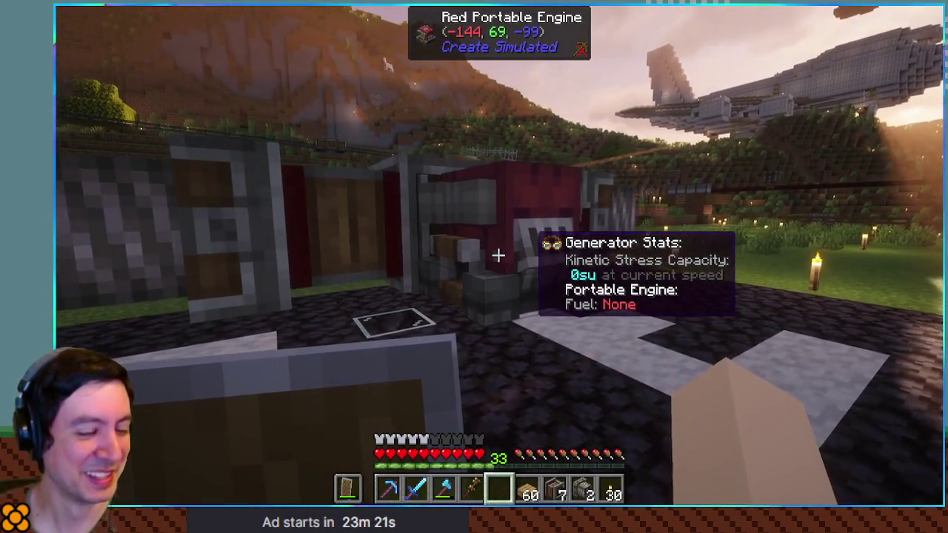
# Give the engine an oak slab and take a Block of Redstone into the hotbar
pyautogui.scroll(-1, 497, 255)
pyautogui.rightClick(498, 255)
pyautogui.scroll(-1, 498, 255)
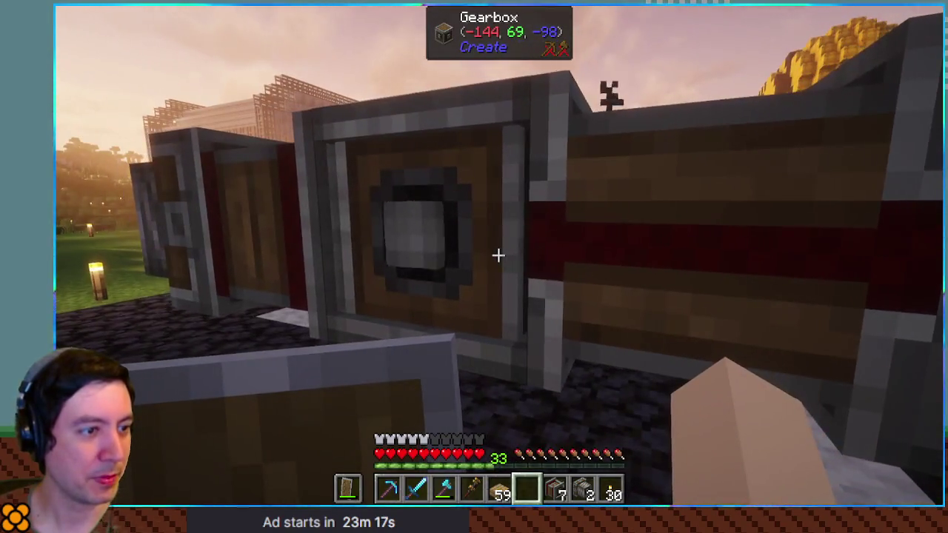
pyautogui.press('e')
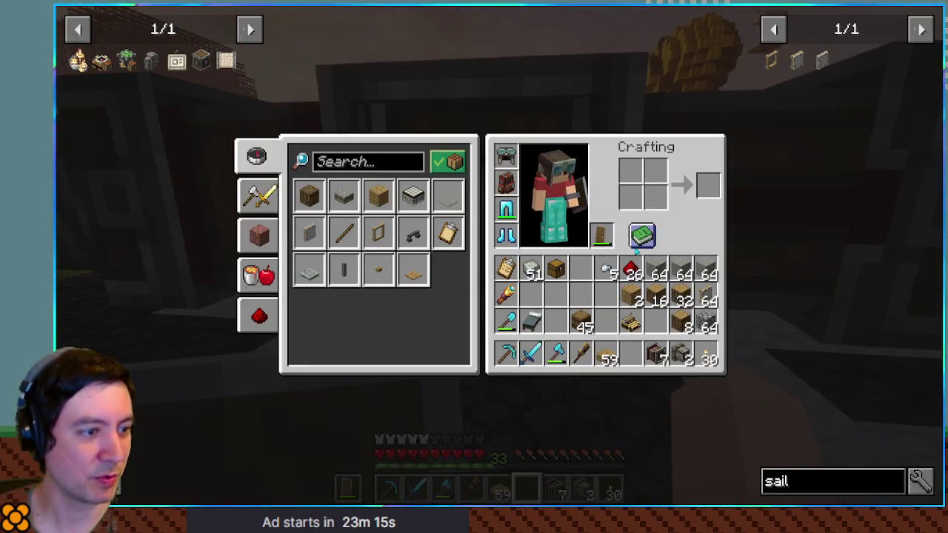
pyautogui.press('e')
pyautogui.press('b')
pyautogui.click(525, 437)
pyautogui.press('Escape')
# Place and break the redstone block beside the gearshift twice to test it
pyautogui.rightClick(498, 256)
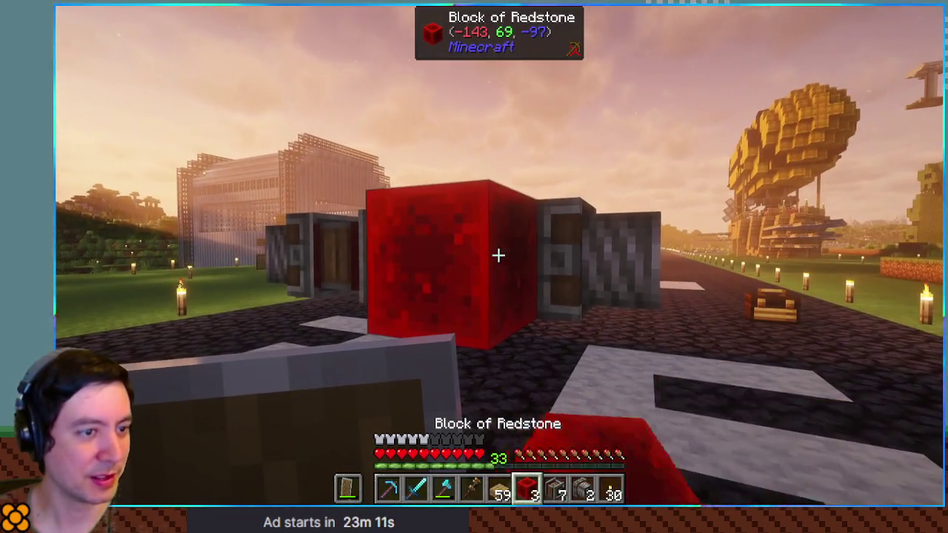
pyautogui.press('2')
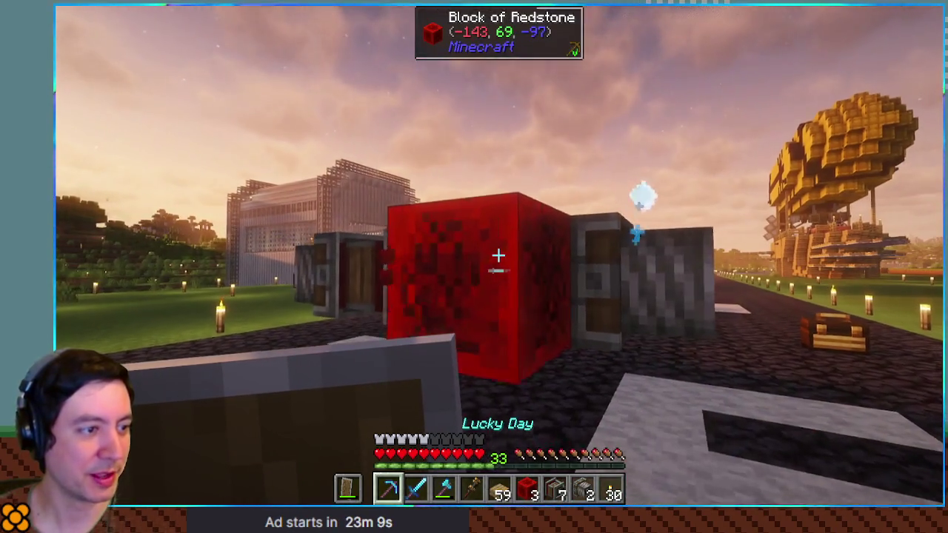
pyautogui.click(498, 255)
pyautogui.press('5')
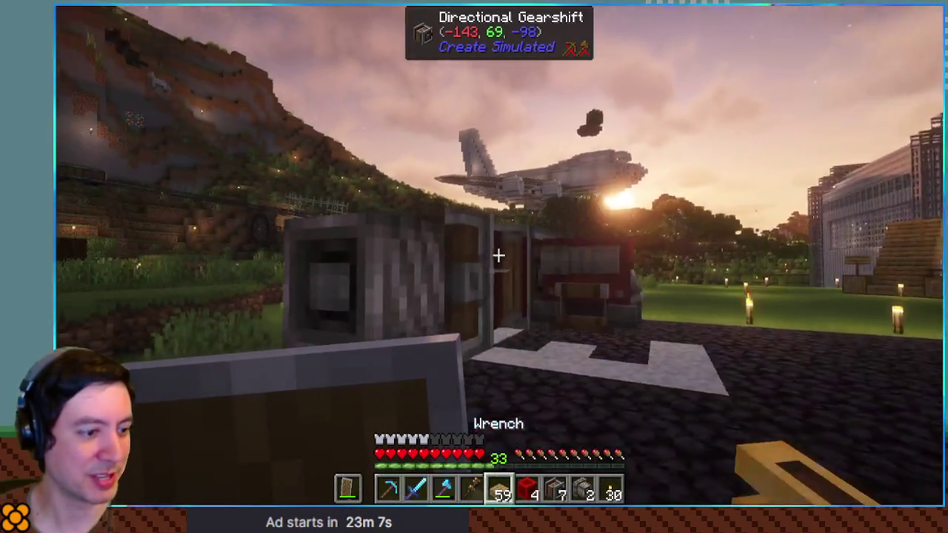
pyautogui.press('6')
pyautogui.rightClick(498, 256)
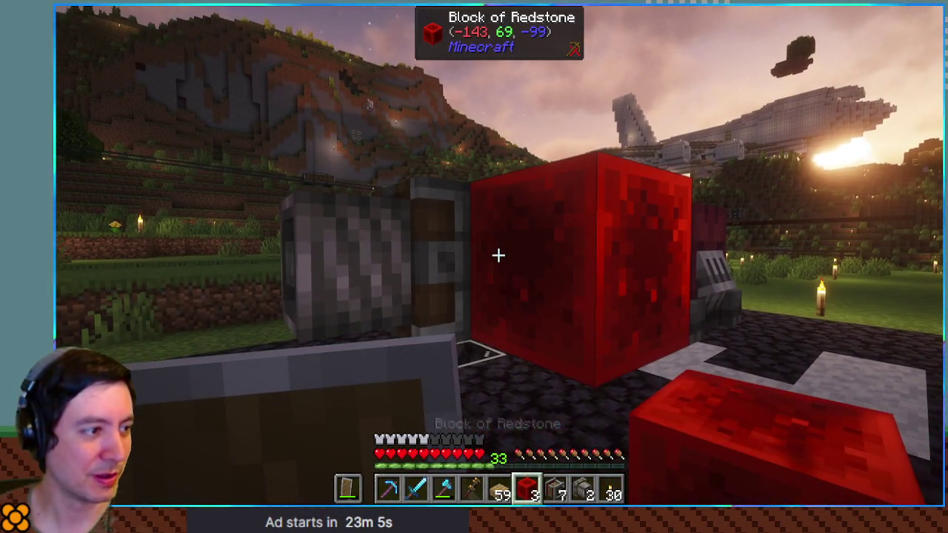
pyautogui.scroll(4, 497, 256)
pyautogui.click(498, 256)
pyautogui.click(498, 256)
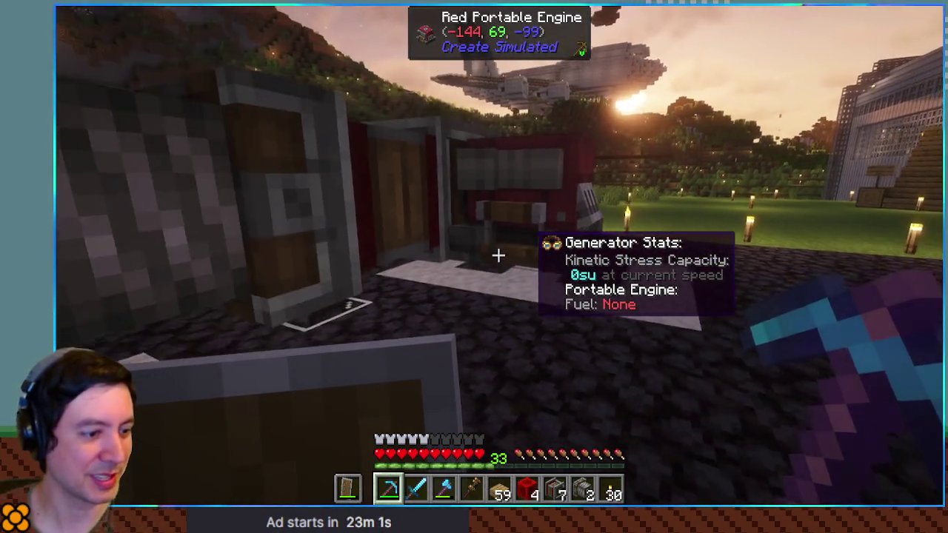
# Store the four redstone blocks back in the backpack
pyautogui.press('b')
pyautogui.click(524, 434)
pyautogui.click(362, 303)
pyautogui.press('Escape')
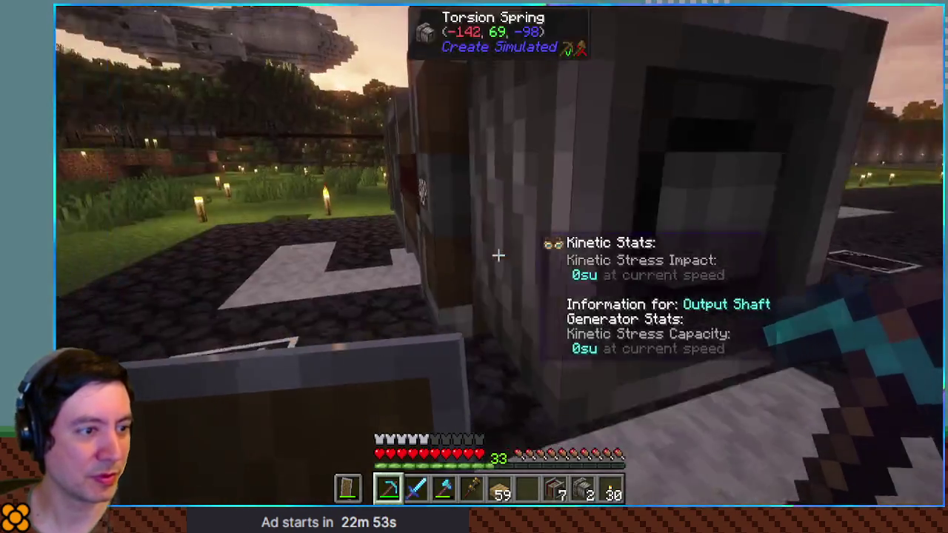
# Walk around the drivetrain to inspect the gearshifts, gearbox and torsion spring
pyautogui.press('w')
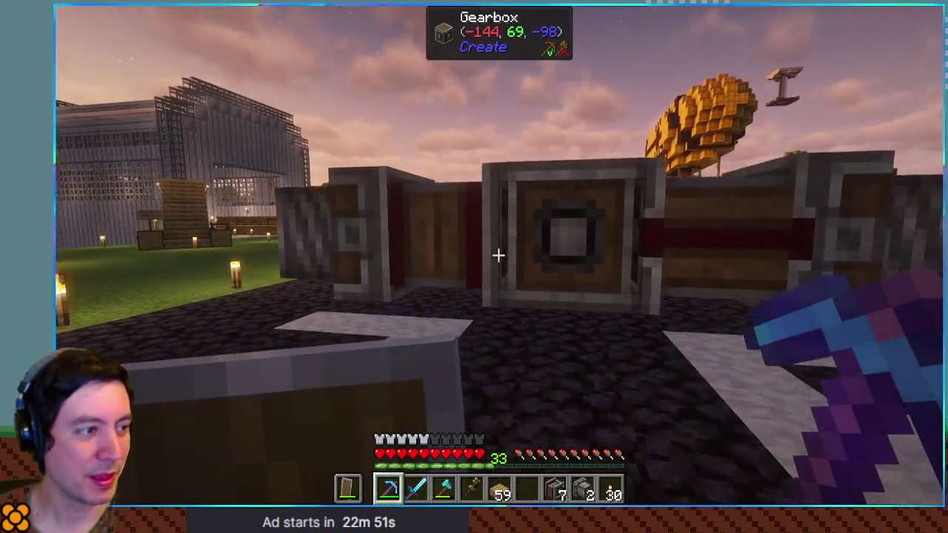
pyautogui.press('s')
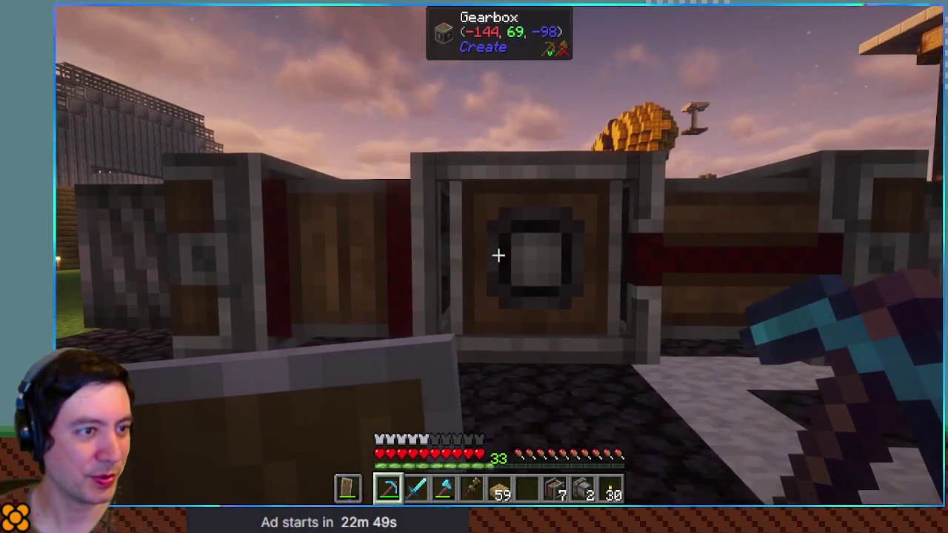
pyautogui.press('w')
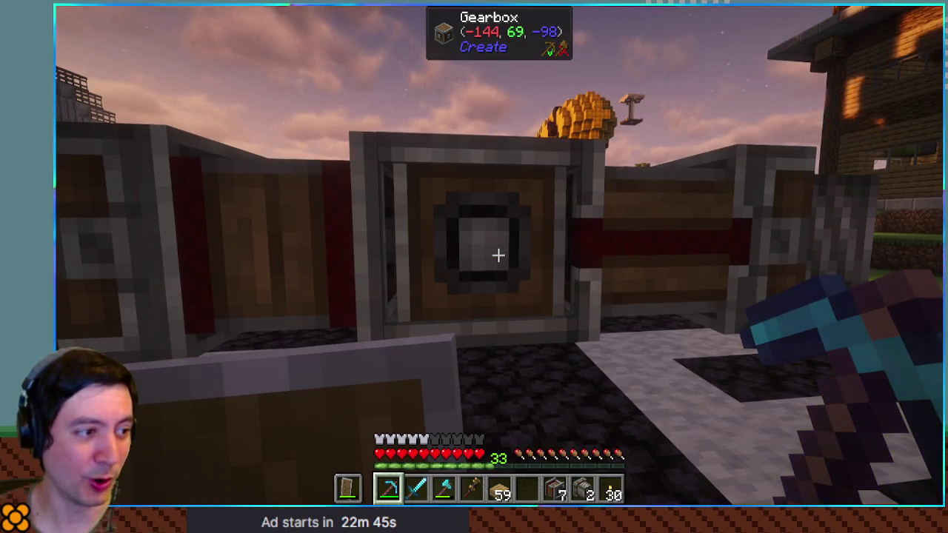
pyautogui.press('s')
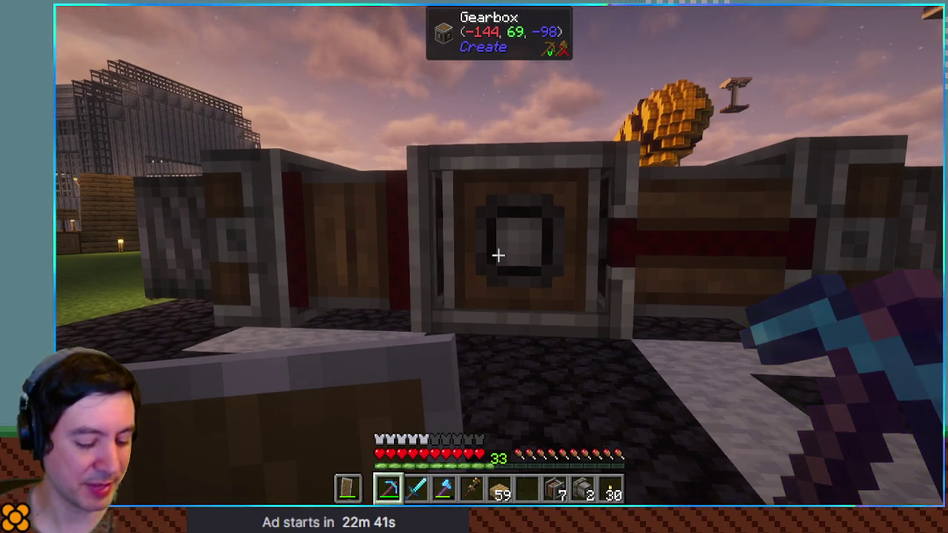
pyautogui.press('a')
pyautogui.press('e')
pyautogui.press('b')
pyautogui.press('Escape')
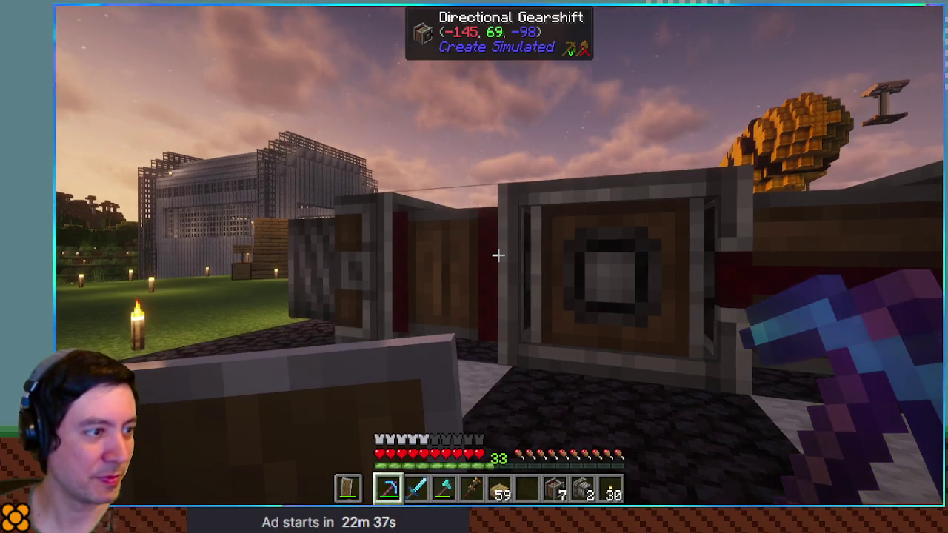
pyautogui.press('d')
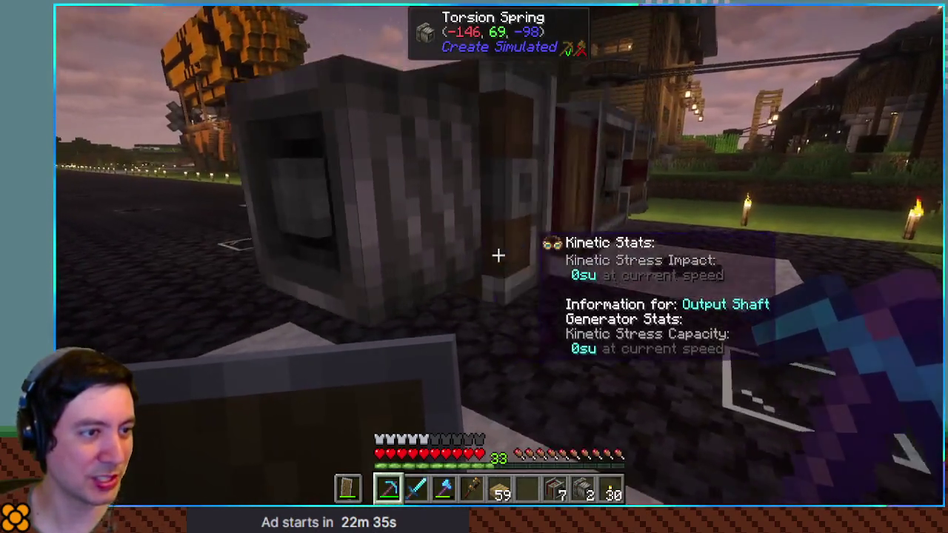
# Move half the Redstone Link stack from the inventory to the hotbar
pyautogui.press('e')
pyautogui.press('e')
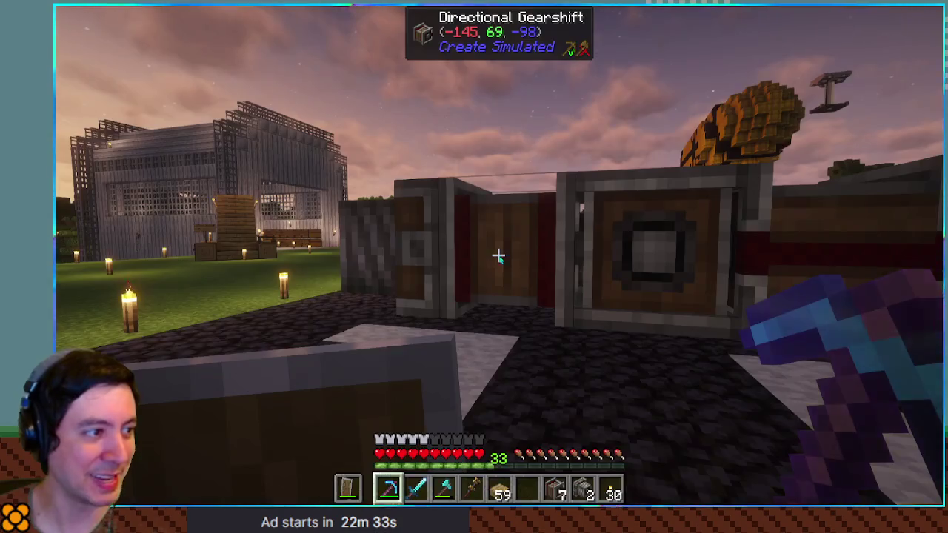
pyautogui.press('e')
pyautogui.rightClick(363, 225)
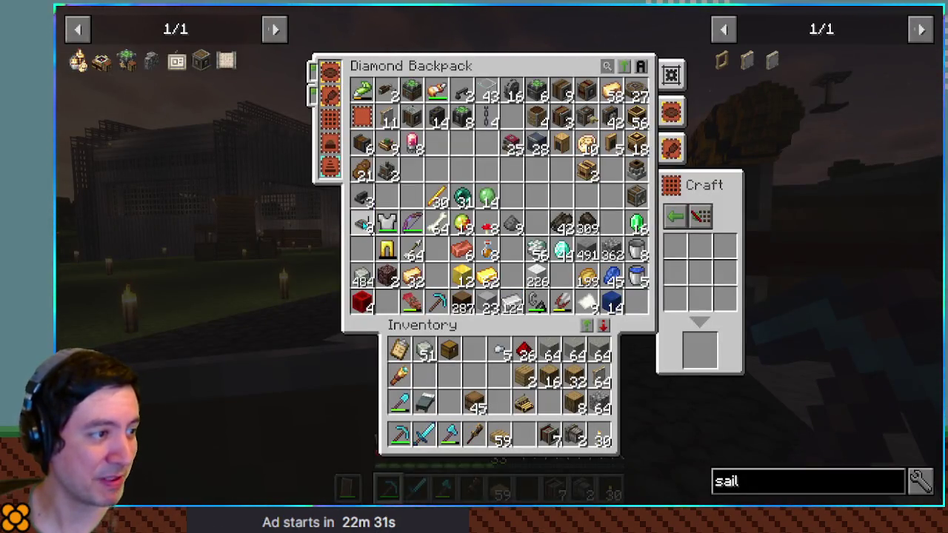
pyautogui.click(528, 437)
pyautogui.press('e')
pyautogui.scroll(-5, 499, 256)
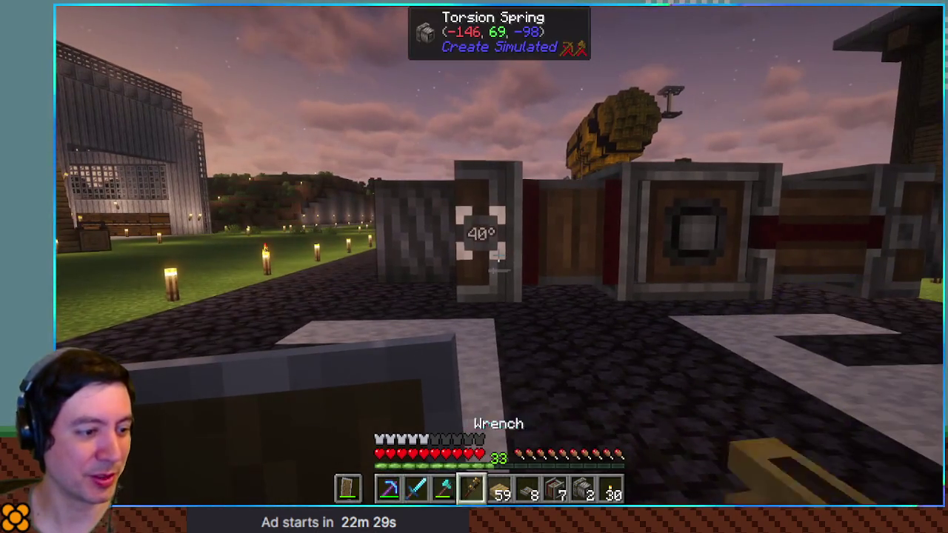
pyautogui.scroll(1, 498, 256)
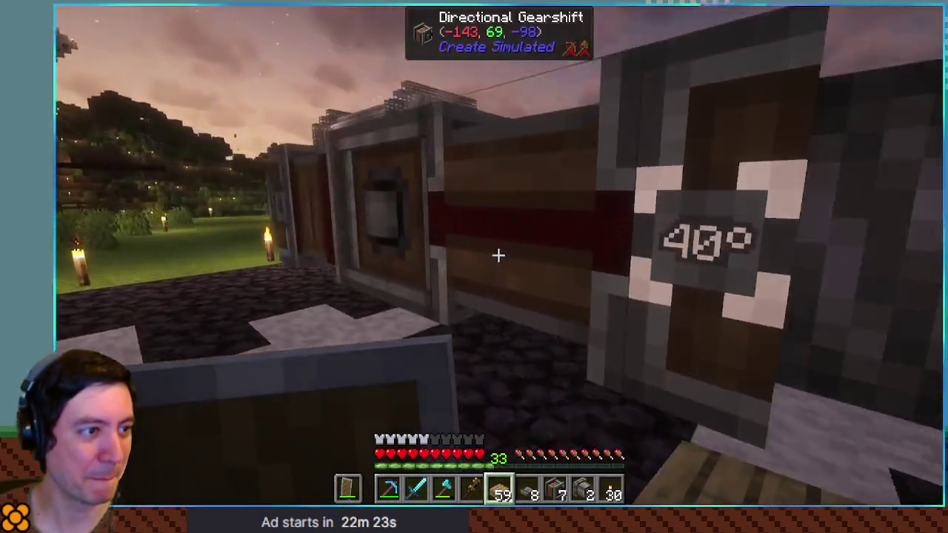
pyautogui.press('w')
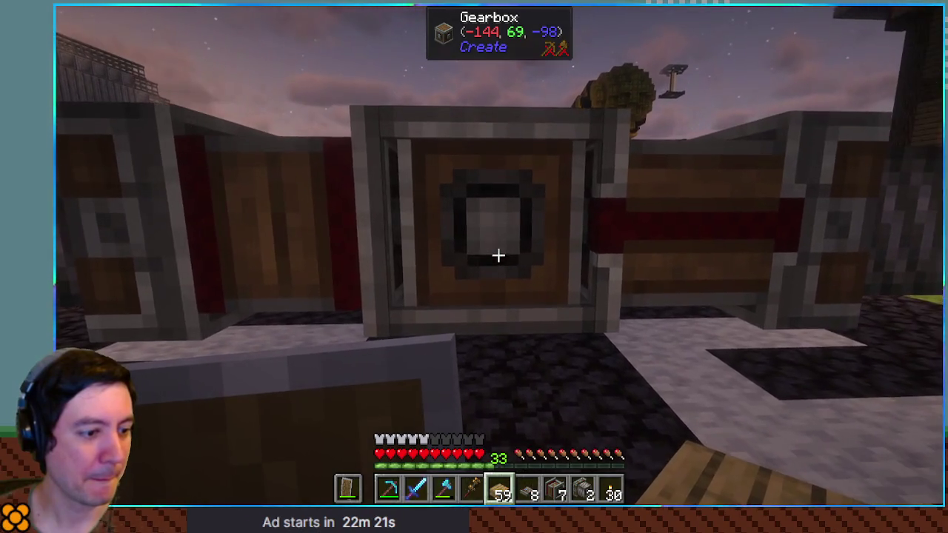
pyautogui.scroll(1, 498, 255)
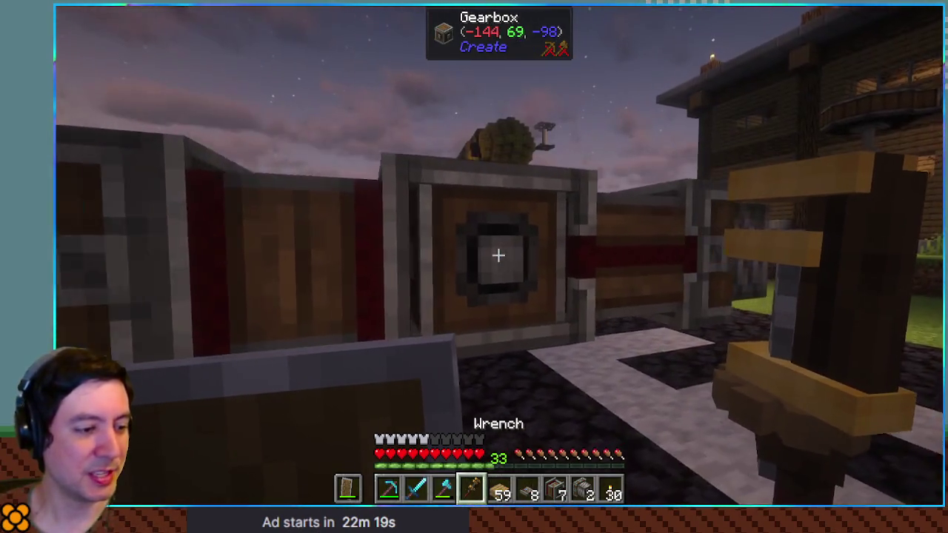
pyautogui.scroll(-1, 498, 255)
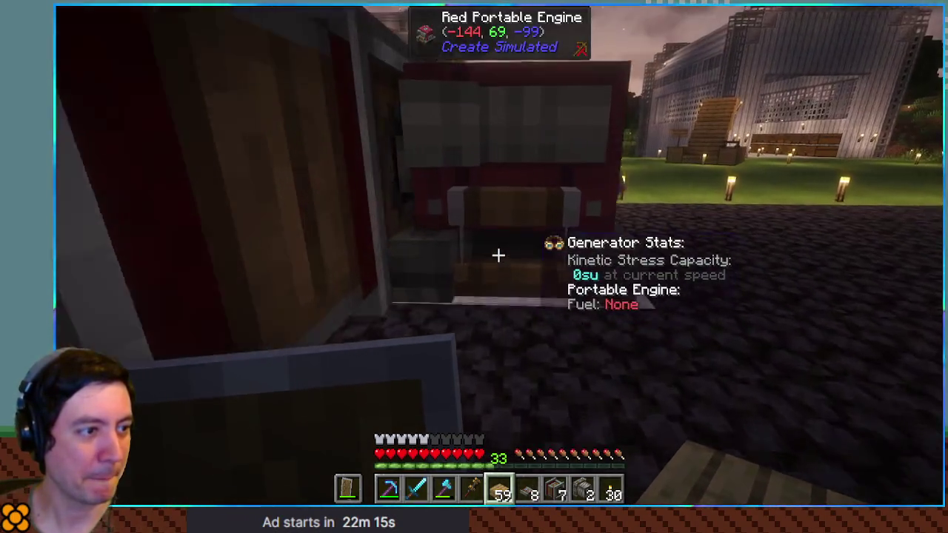
# Place an oak slab, a Directional Gearshift and a Torsion Spring in the raised row
pyautogui.rightClick(498, 256)
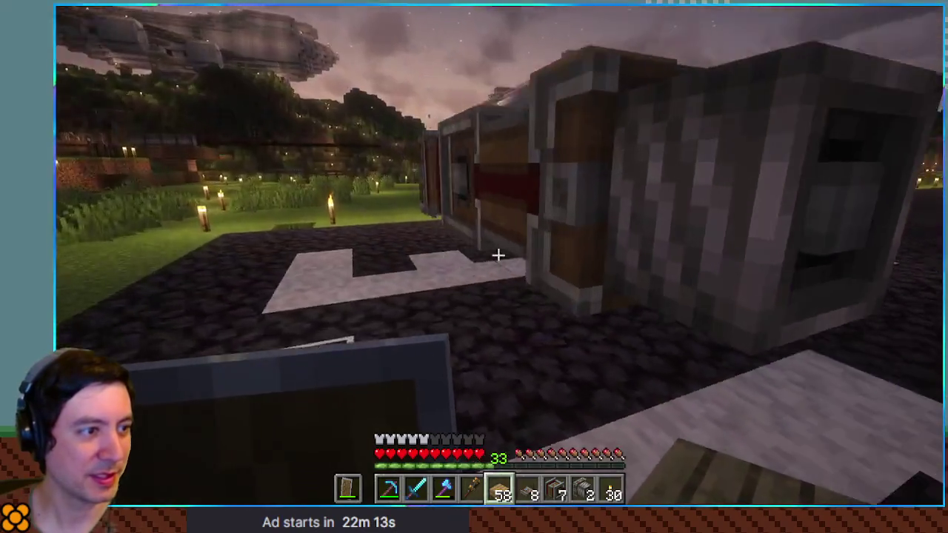
pyautogui.scroll(1, 499, 256)
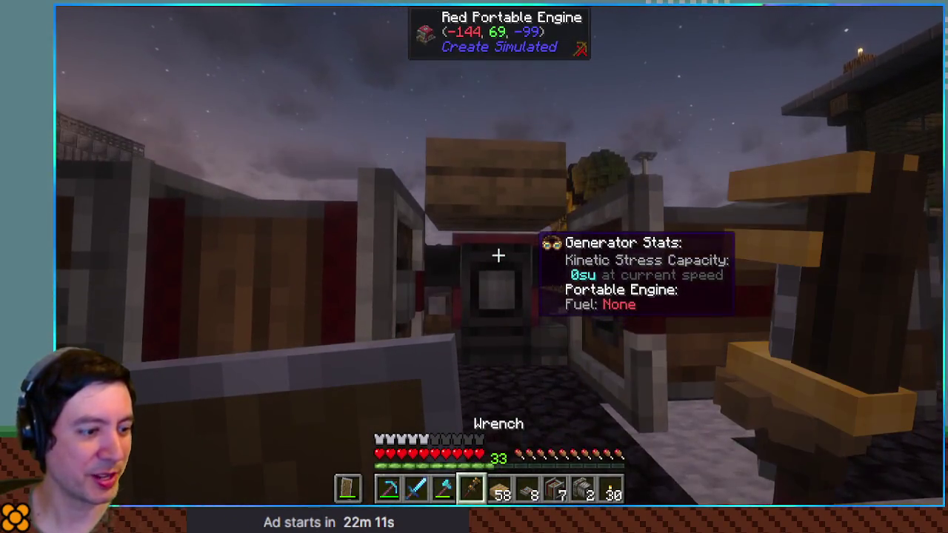
pyautogui.press('e')
pyautogui.press('e')
pyautogui.scroll(-1, 474, 266)
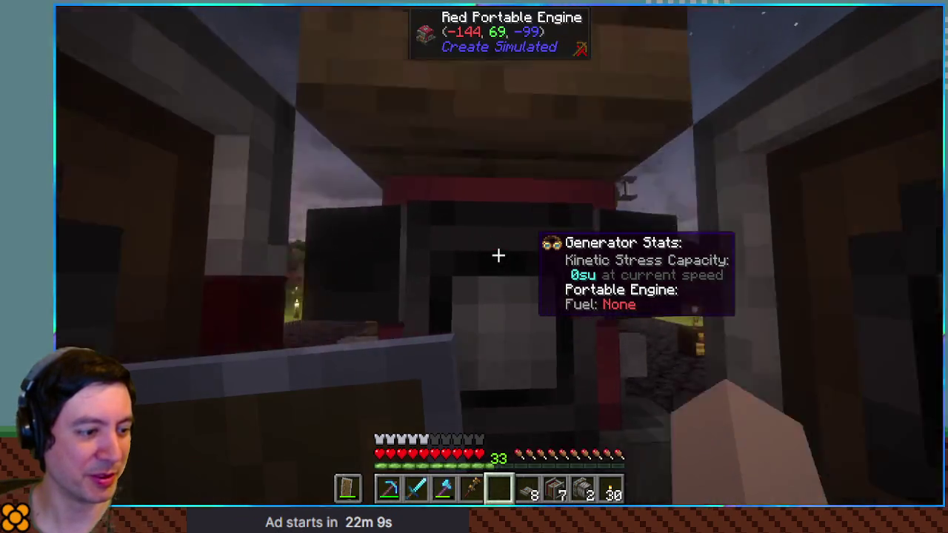
pyautogui.press('e')
pyautogui.press('e')
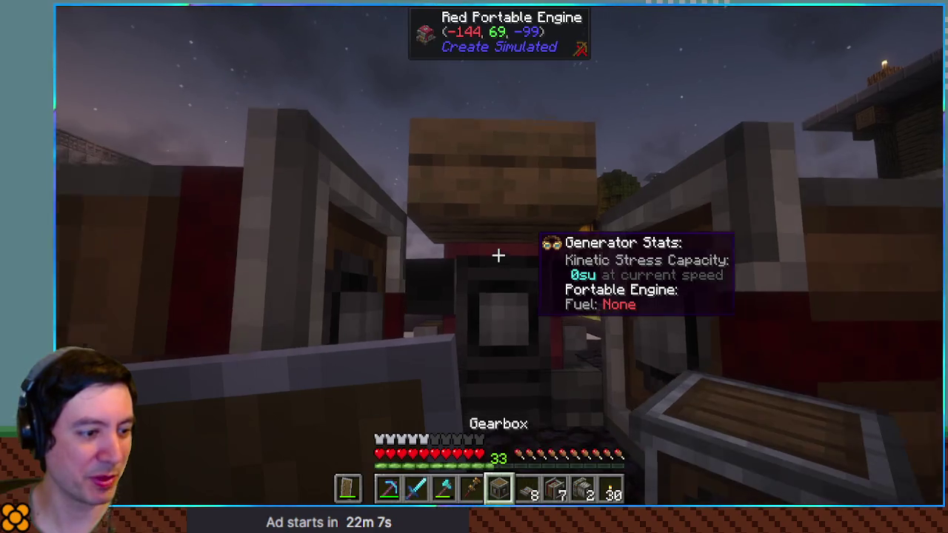
pyautogui.scroll(1, 499, 256)
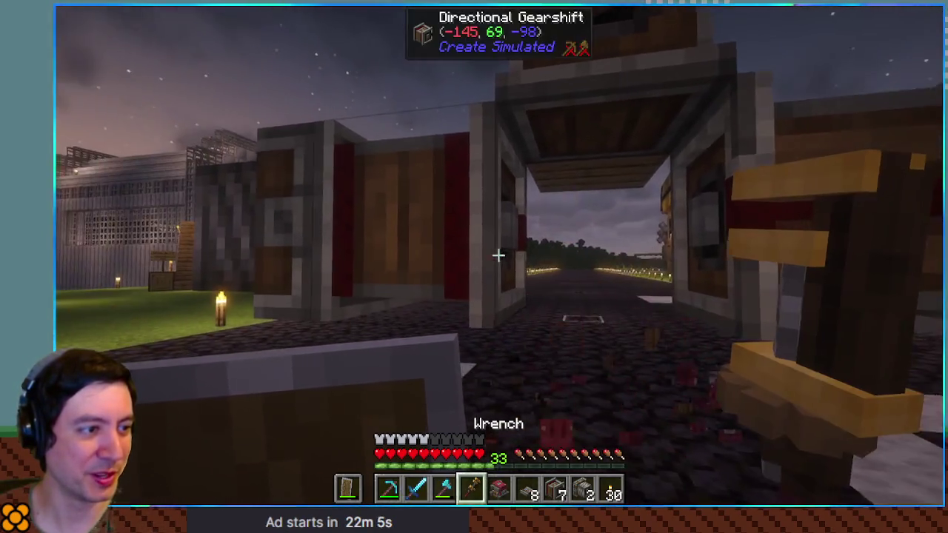
pyautogui.scroll(-3, 498, 255)
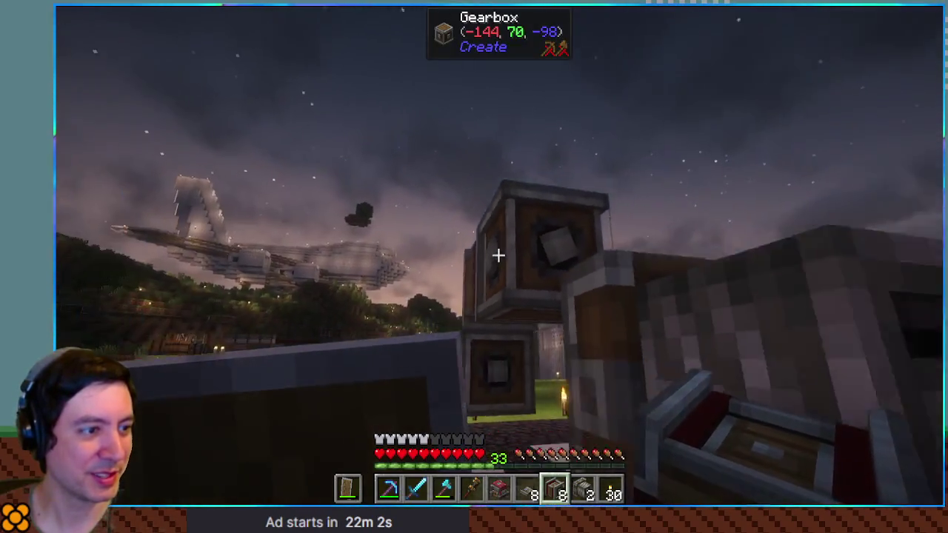
pyautogui.rightClick(498, 255)
pyautogui.scroll(3, 498, 255)
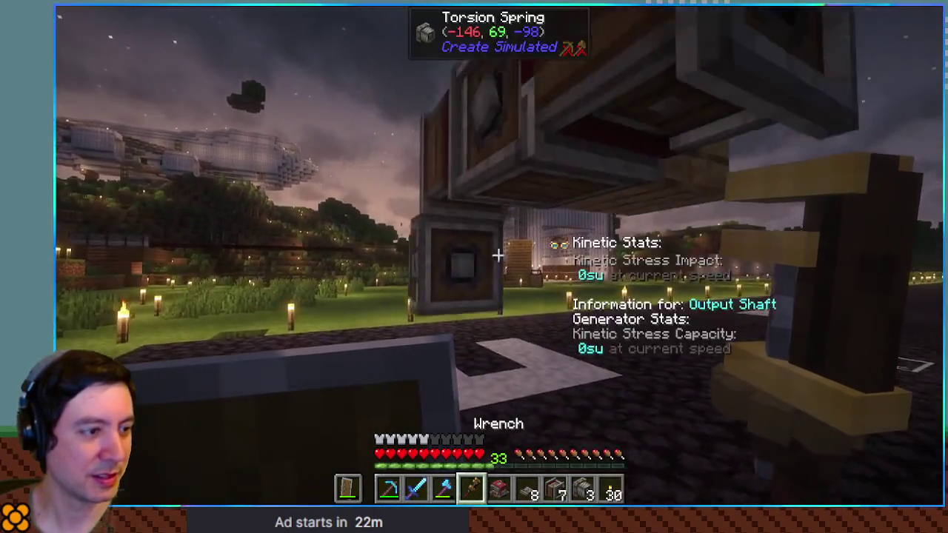
pyautogui.scroll(-5, 499, 255)
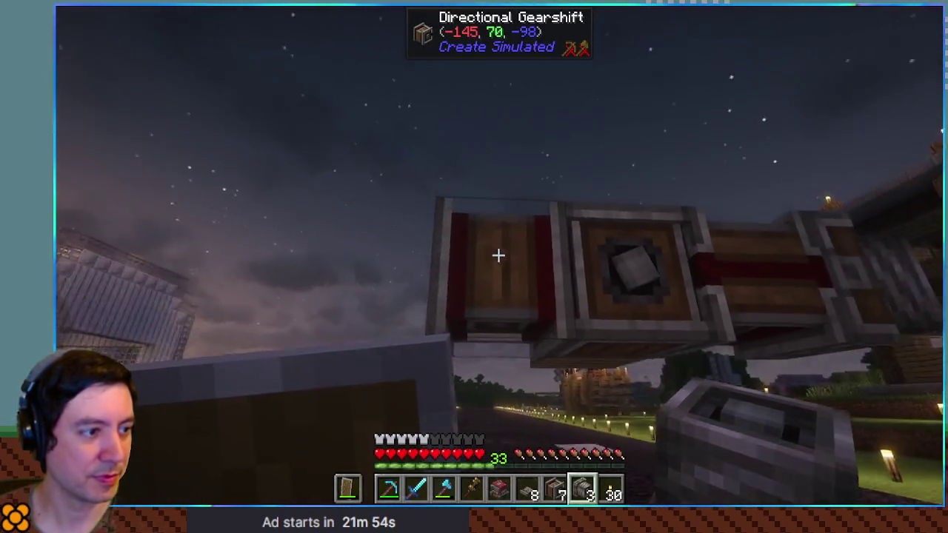
pyautogui.rightClick(498, 256)
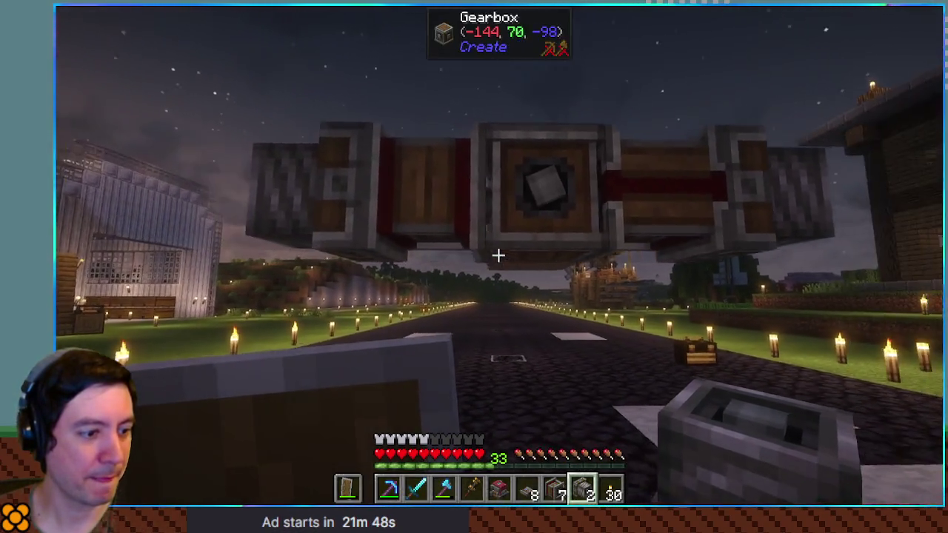
# Craft the oak logs into Oak Planks in the inventory crafting grid
pyautogui.press('e')
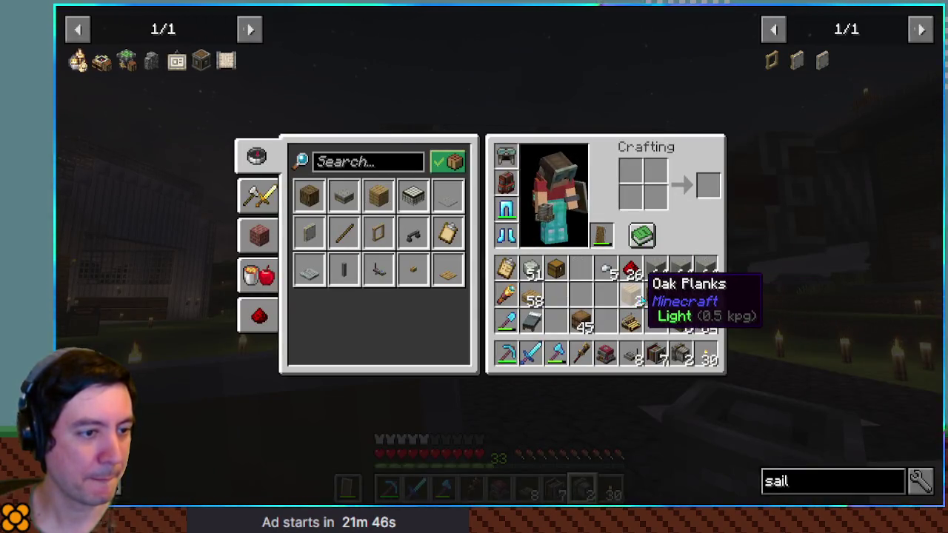
pyautogui.rightClick(680, 322)
pyautogui.click(655, 197)
pyautogui.keyDown('shift'); pyautogui.click(708, 188); pyautogui.keyUp('shift')
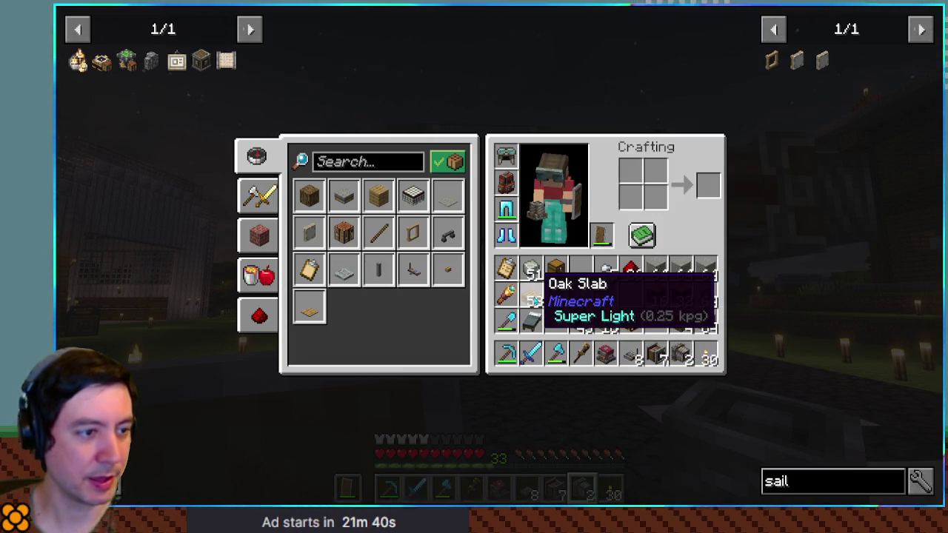
pyautogui.press('e')
pyautogui.scroll(1, 474, 267)
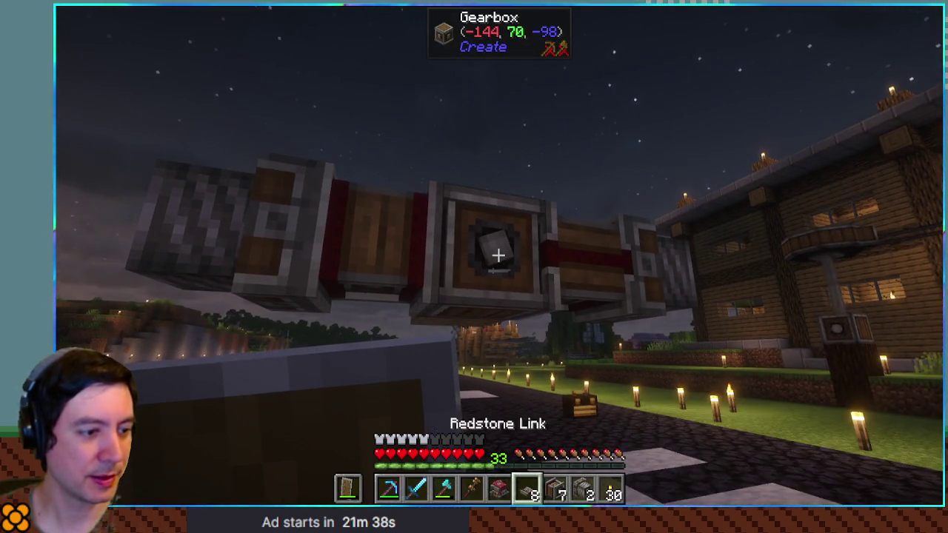
pyautogui.press('e')
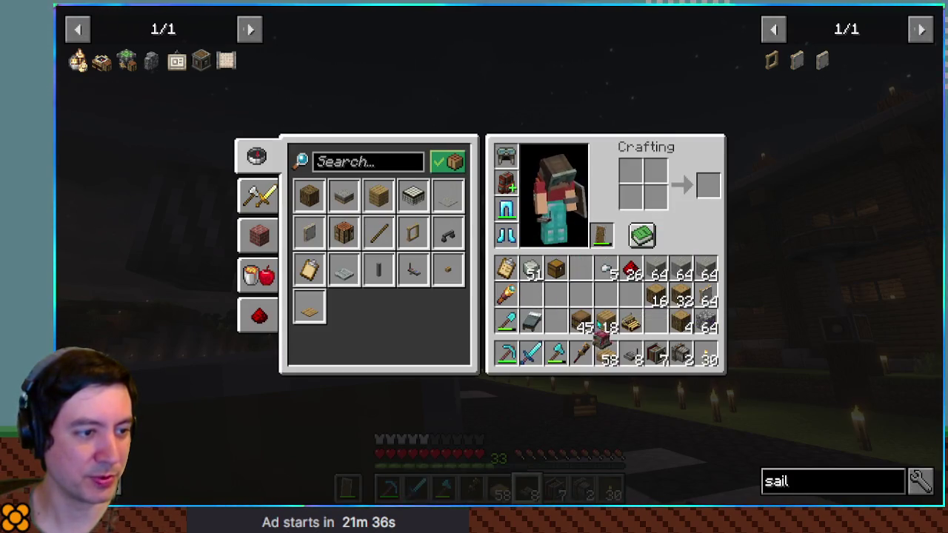
pyautogui.press('e')
pyautogui.scroll(1, 474, 267)
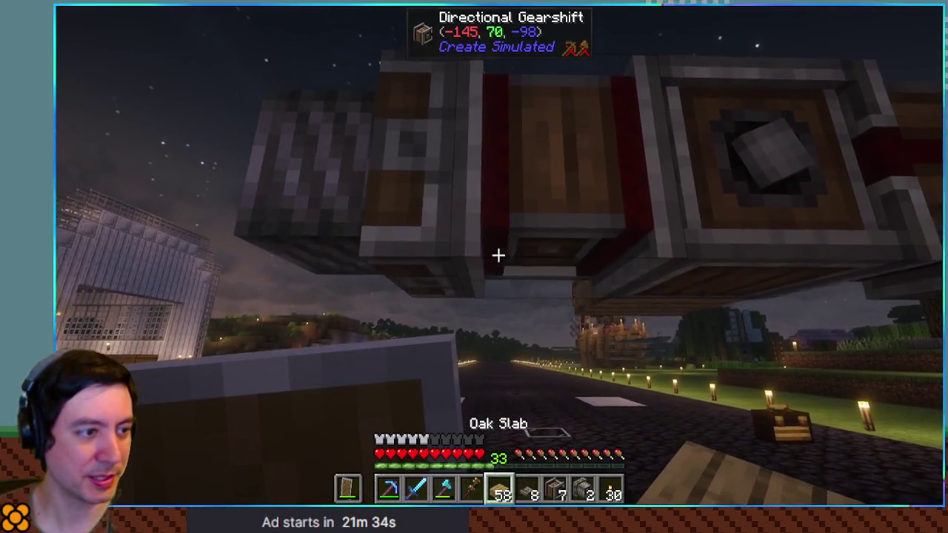
pyautogui.scroll(-1, 475, 267)
pyautogui.press('e')
pyautogui.press('e')
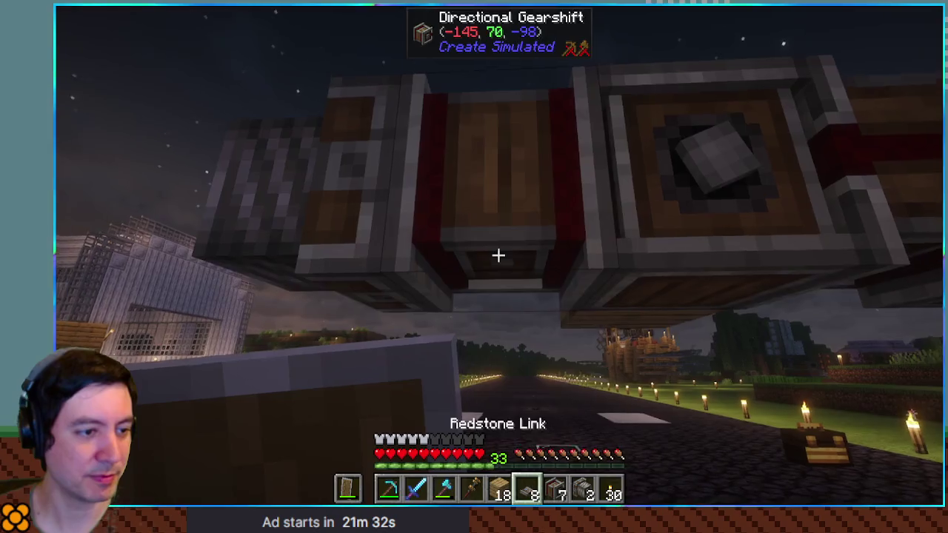
# Place two oak-plank supports under the gearshift, removing a misplaced Redstone Link
pyautogui.rightClick(499, 255)
pyautogui.scroll(2, 499, 255)
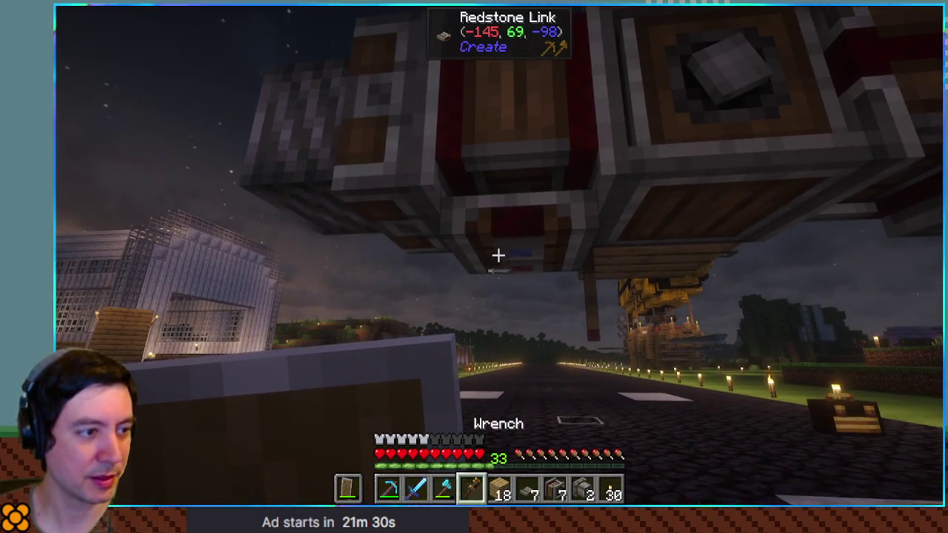
pyautogui.keyDown('shift'); pyautogui.rightClick(499, 255); pyautogui.keyUp('shift')
pyautogui.scroll(-1, 498, 255)
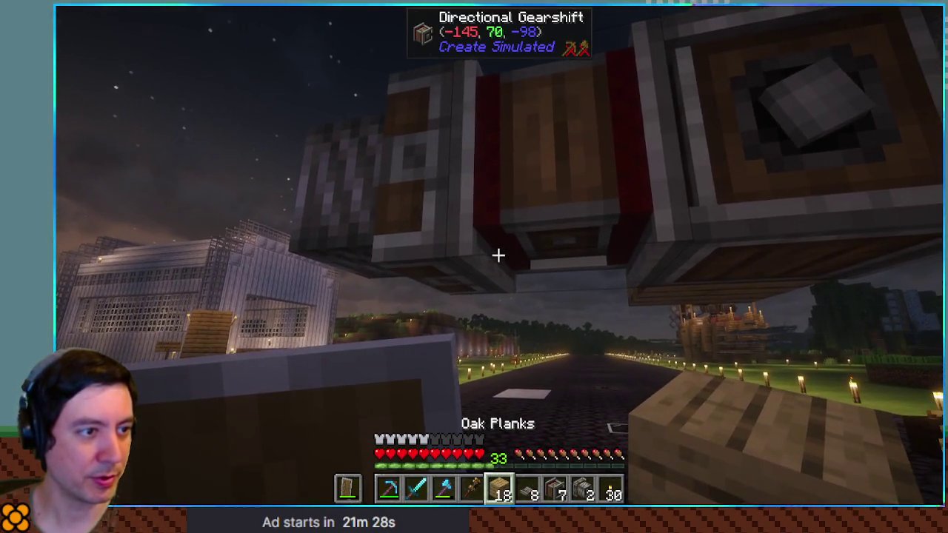
pyautogui.rightClick(499, 255)
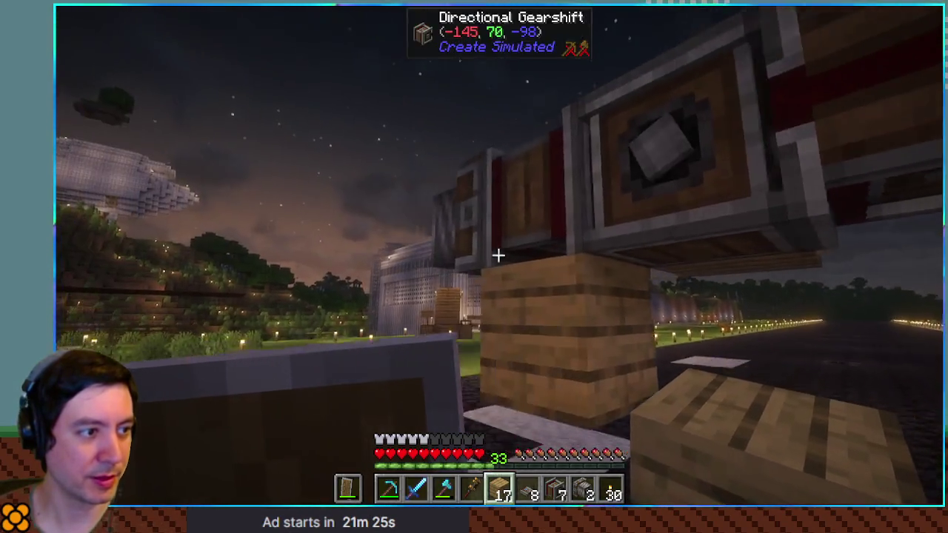
pyautogui.scroll(2, 498, 255)
pyautogui.click(499, 255)
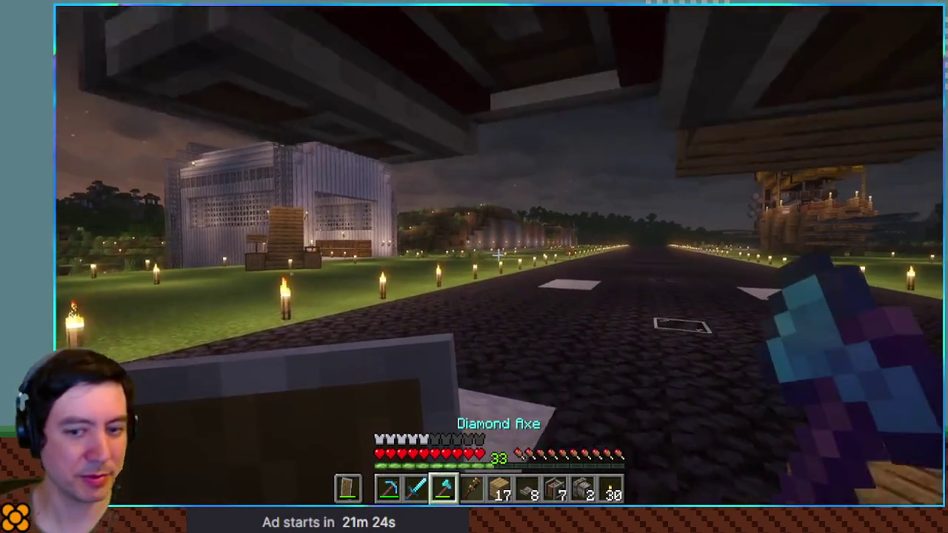
pyautogui.scroll(-1, 498, 255)
pyautogui.scroll(1, 498, 255)
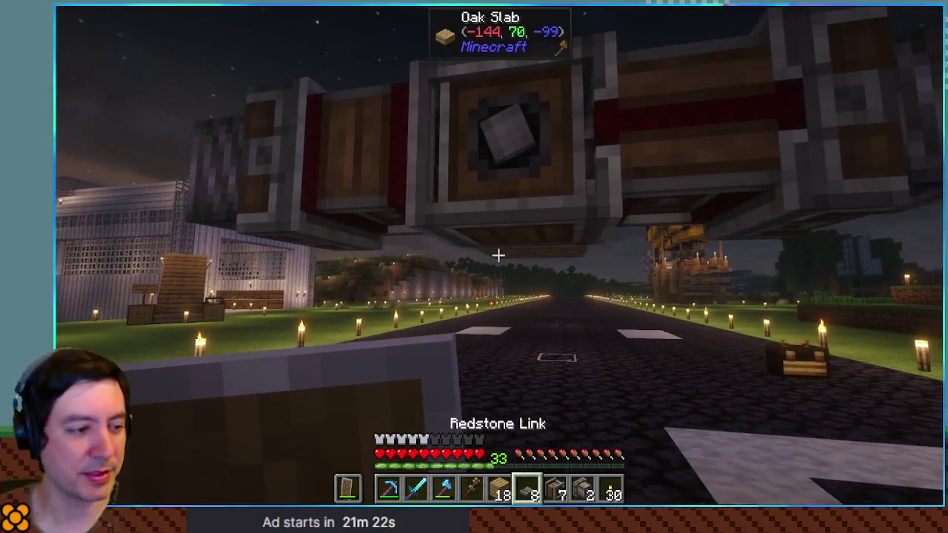
pyautogui.scroll(-1, 498, 255)
pyautogui.rightClick(499, 256)
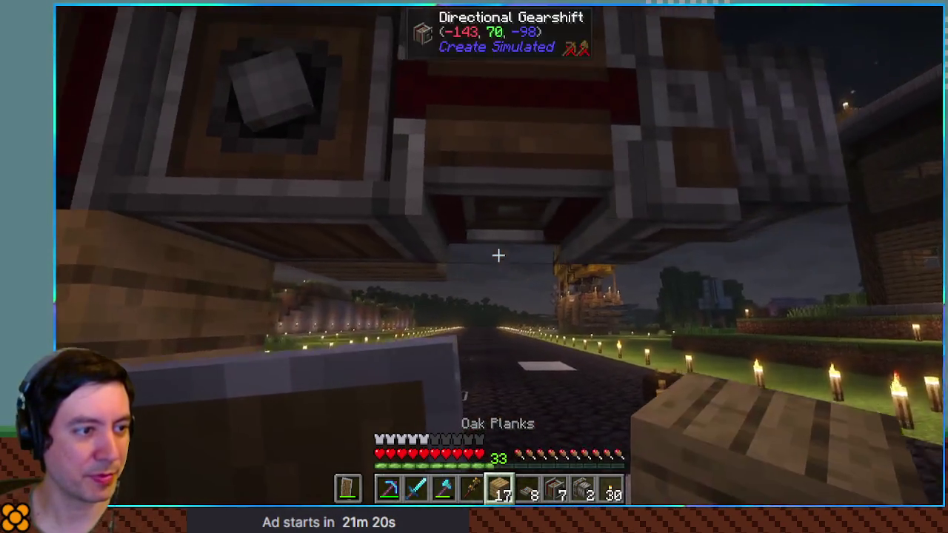
pyautogui.rightClick(498, 255)
# Mount a lever from the inventory on the front oak-plank support
pyautogui.press('e')
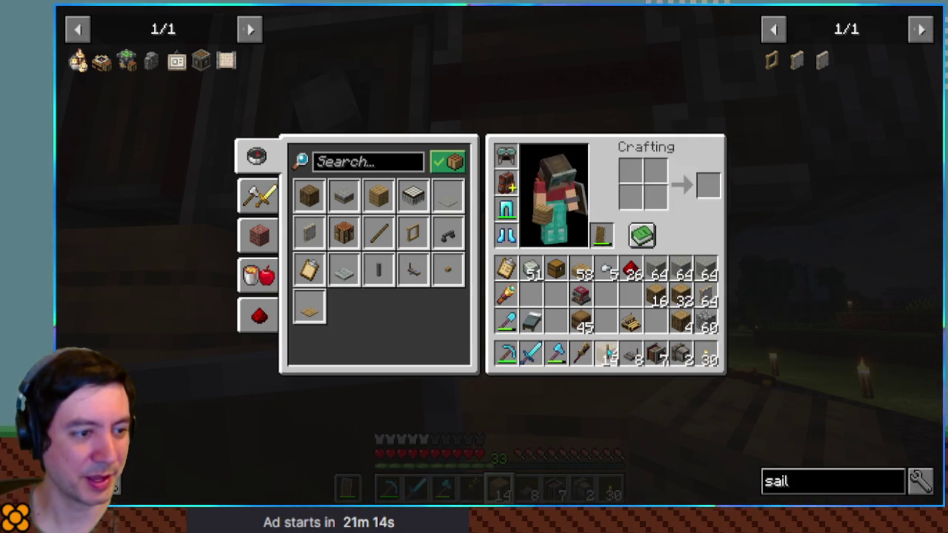
pyautogui.press('e')
pyautogui.rightClick(499, 255)
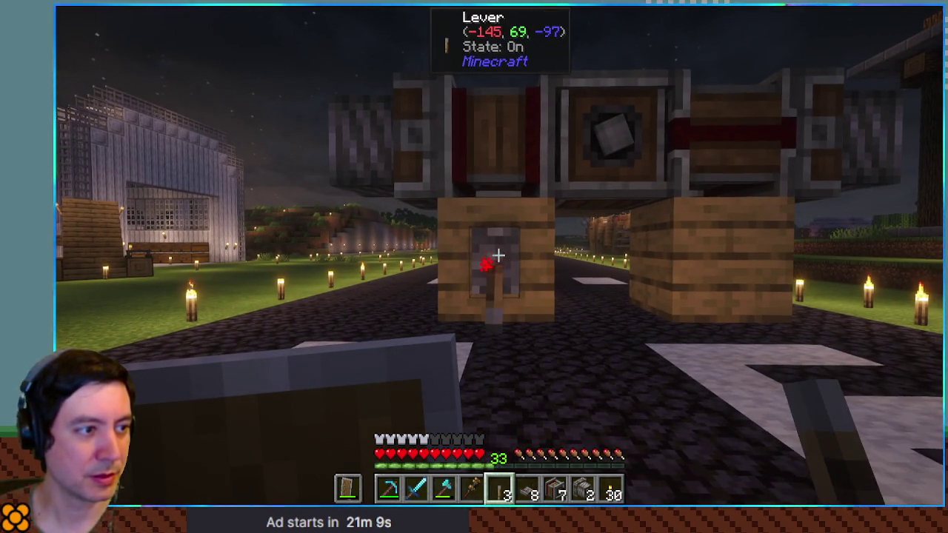
# Switch the first lever off, then attach a second lever to the plank block and switch it off
pyautogui.rightClick(498, 256)
pyautogui.press('3')
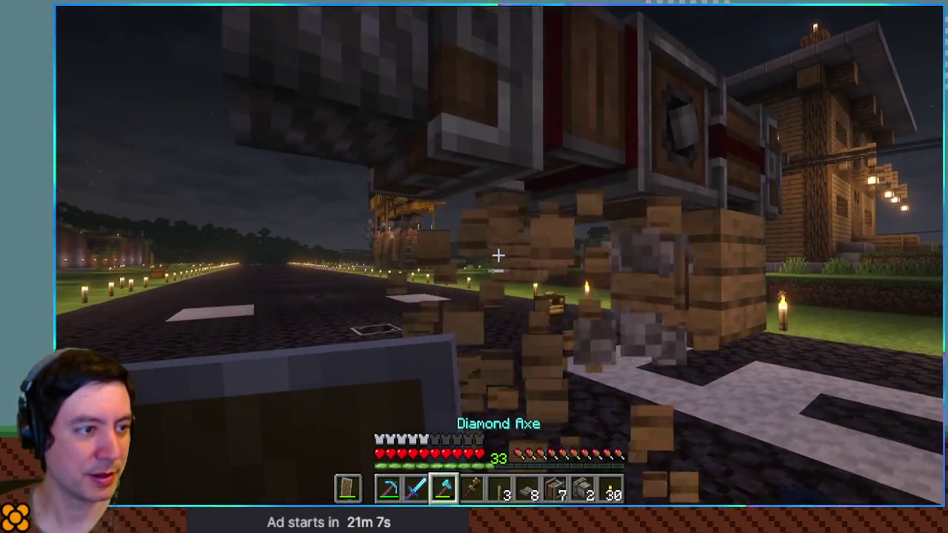
pyautogui.press('6')
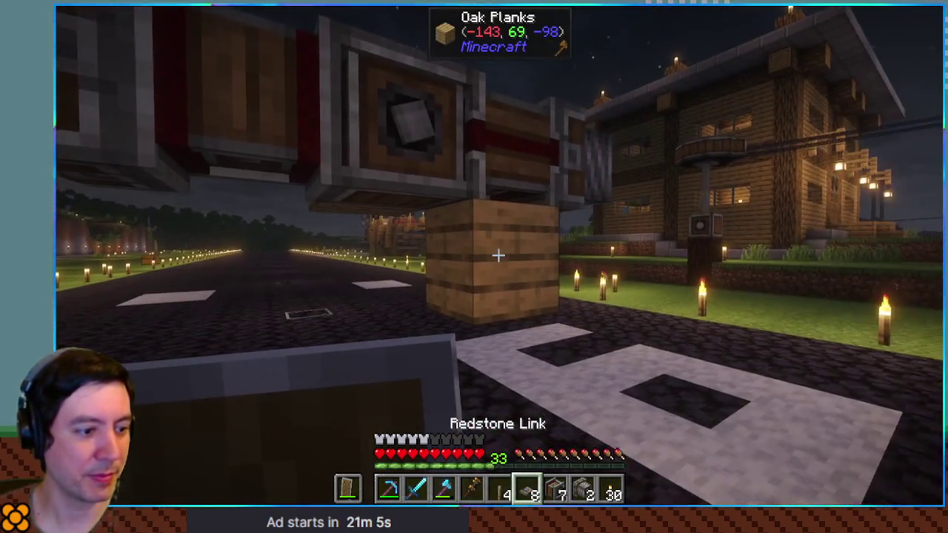
pyautogui.press('7')
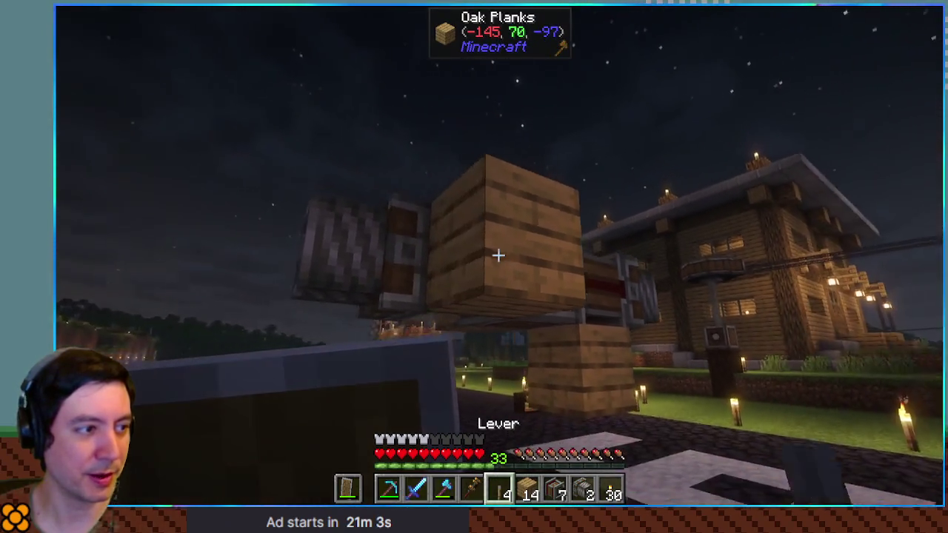
pyautogui.rightClick(498, 256)
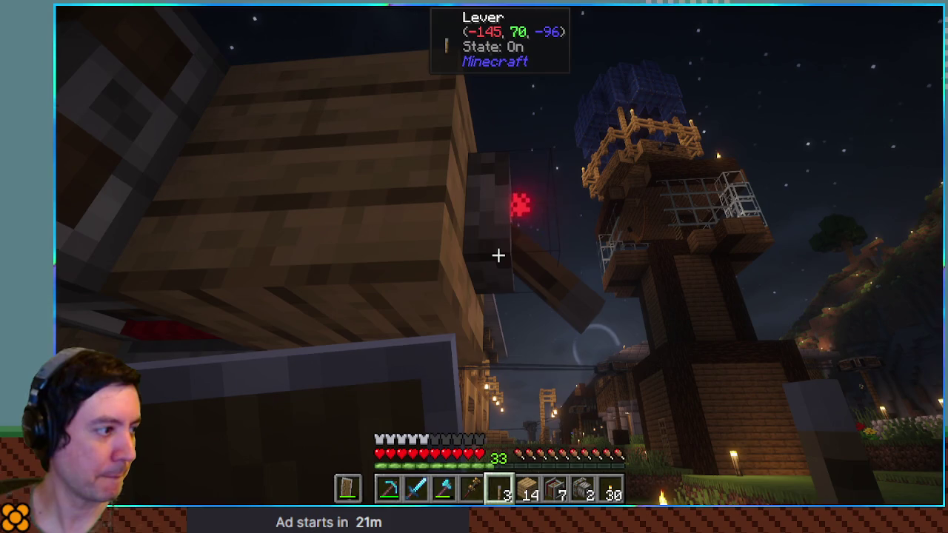
pyautogui.rightClick(498, 256)
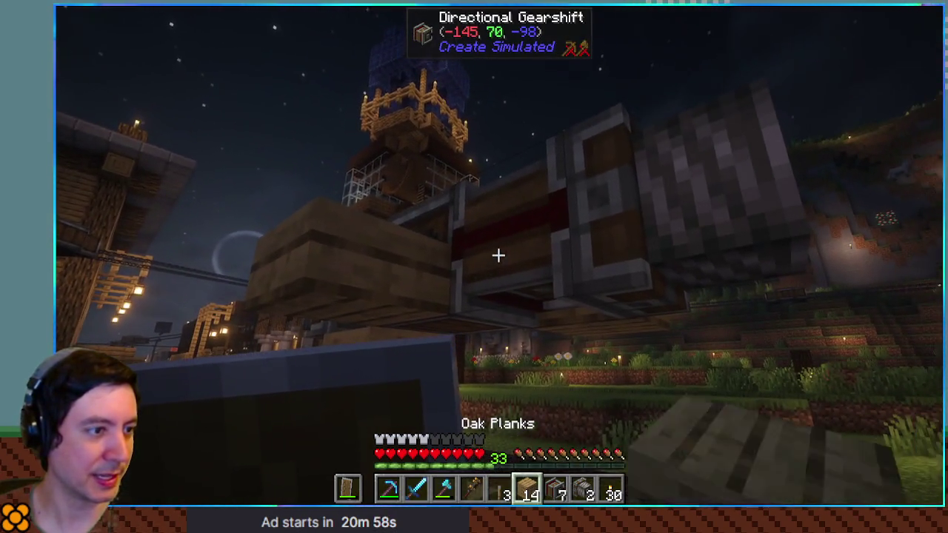
# Add an oak-plank block with a lever under the gearshift; take the Red Portable Engine from the backpack
pyautogui.rightClick(498, 255)
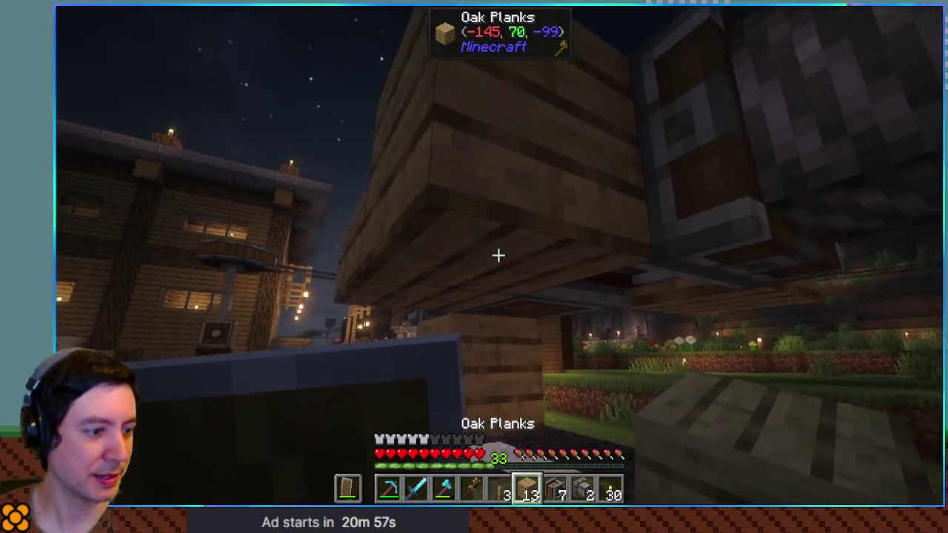
pyautogui.scroll(1, 498, 256)
pyautogui.rightClick(498, 256)
pyautogui.rightClick(499, 255)
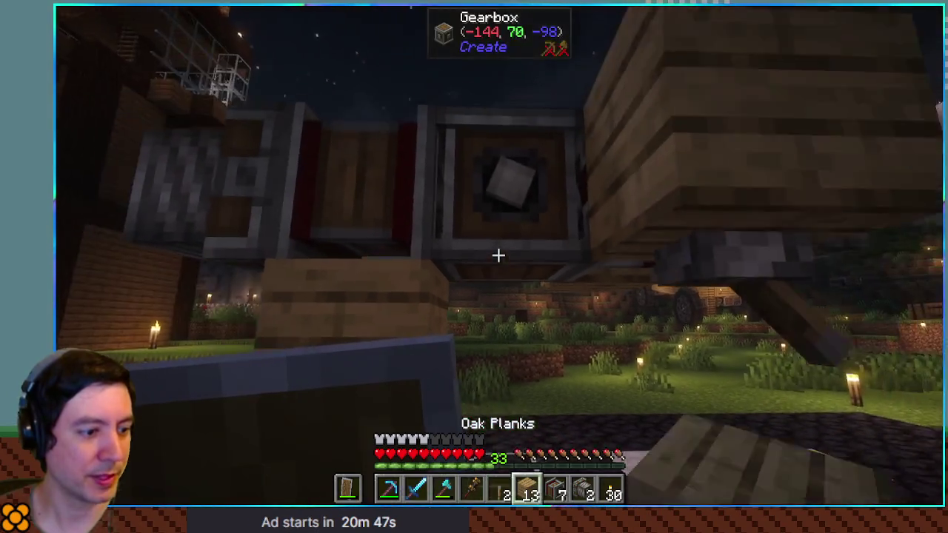
pyautogui.press('b')
pyautogui.click(480, 375)
# Fuel the Red Portable Engine with charcoal from the backpack
pyautogui.press('e')
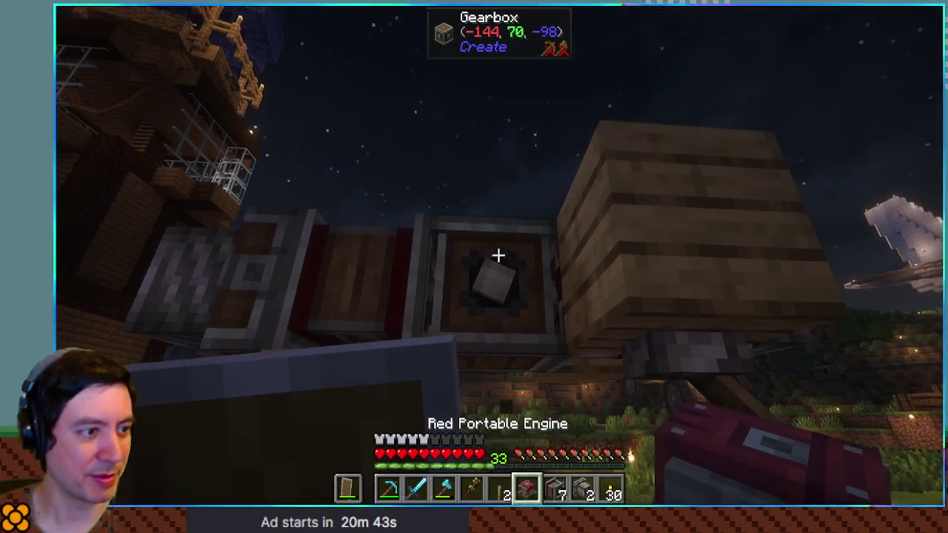
pyautogui.rightClick(497, 256)
pyautogui.press('e')
pyautogui.press('b')
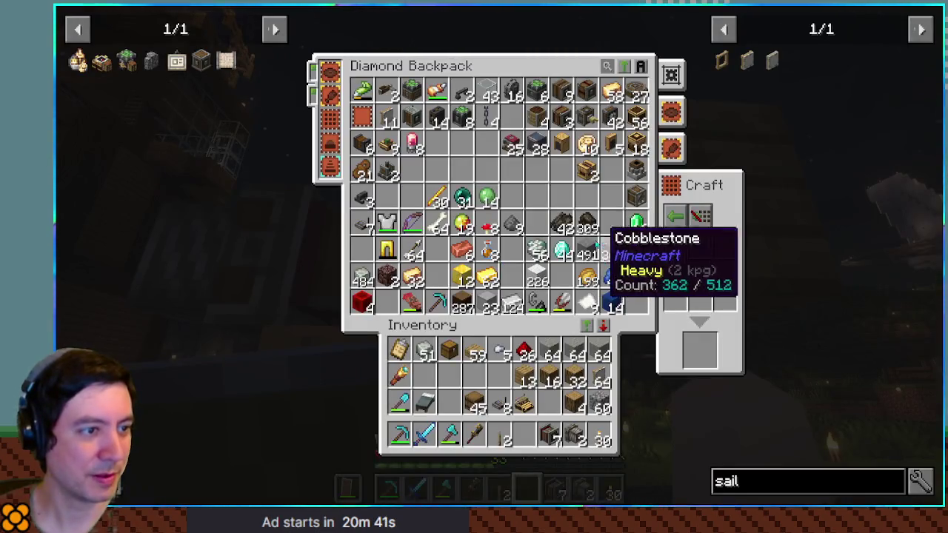
pyautogui.press('Escape')
pyautogui.rightClick(498, 256)
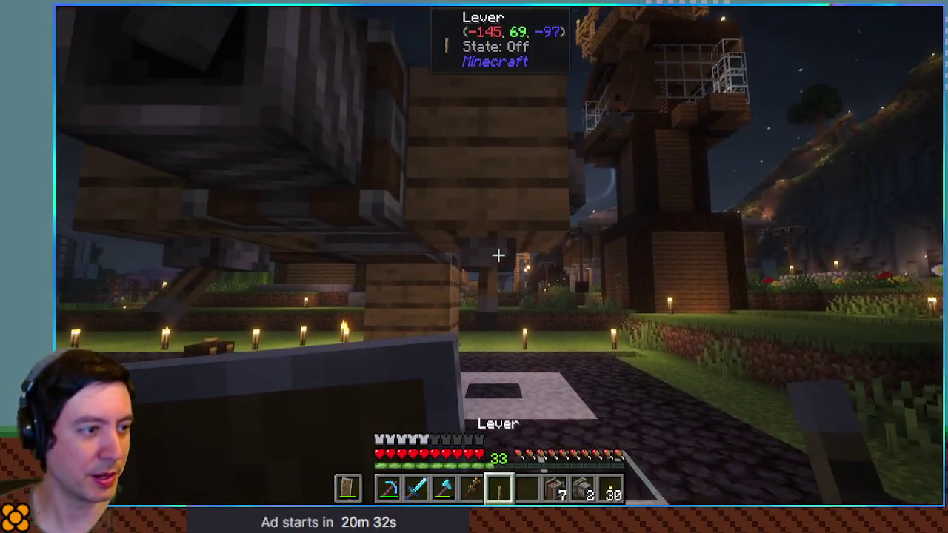
# Toggle both levers on and off to test the drivetrain, then select the wrench
pyautogui.rightClick(499, 256)
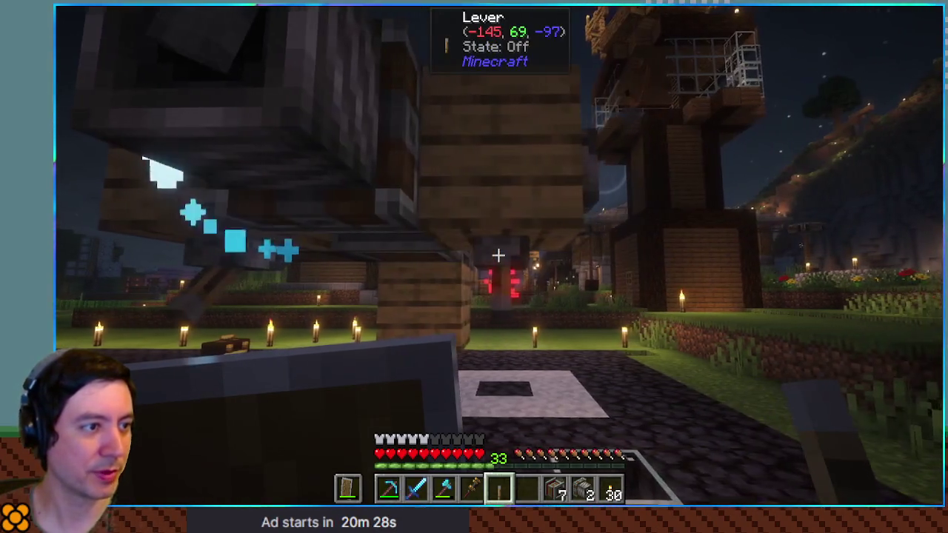
pyautogui.rightClick(498, 256)
pyautogui.rightClick(499, 255)
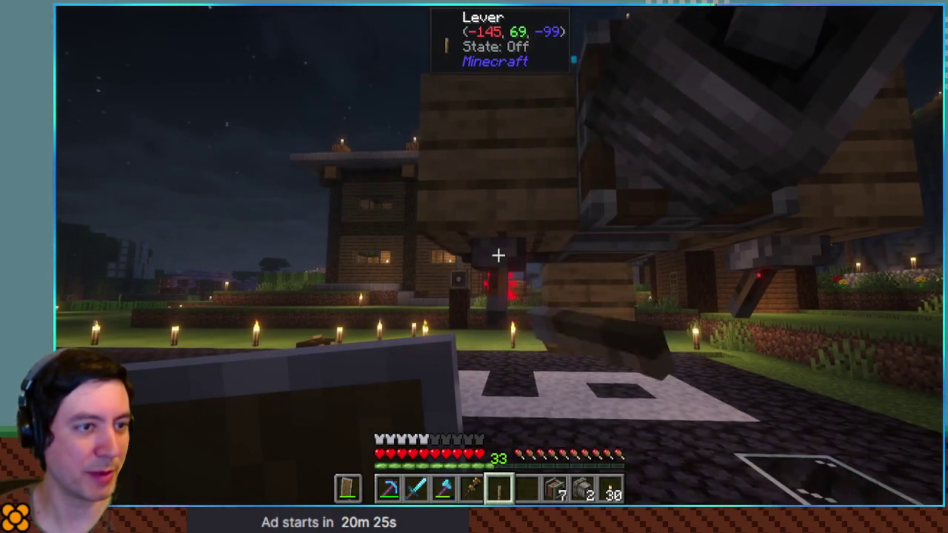
pyautogui.rightClick(499, 256)
pyautogui.press('4')
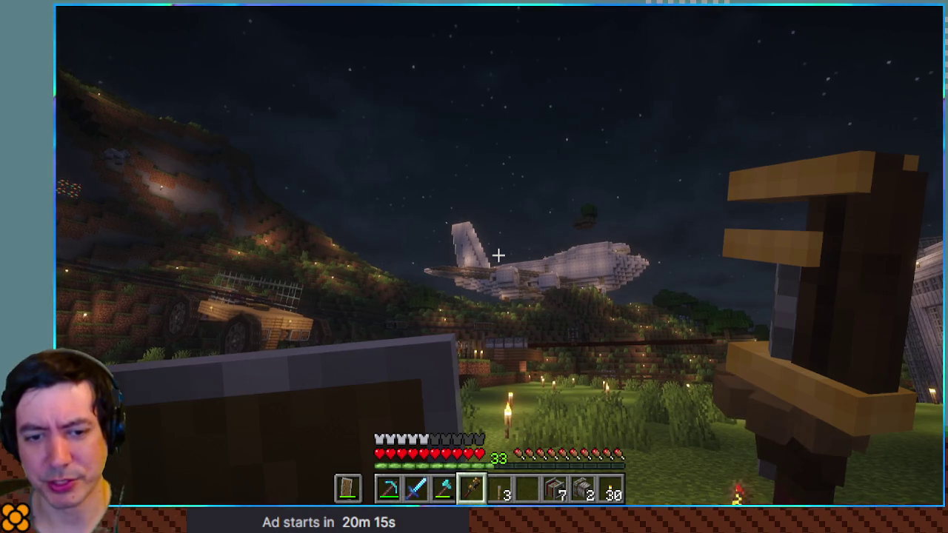
# Pick oak planks from an existing block, place another under the drivetrain, and open the inventory
pyautogui.press('w')
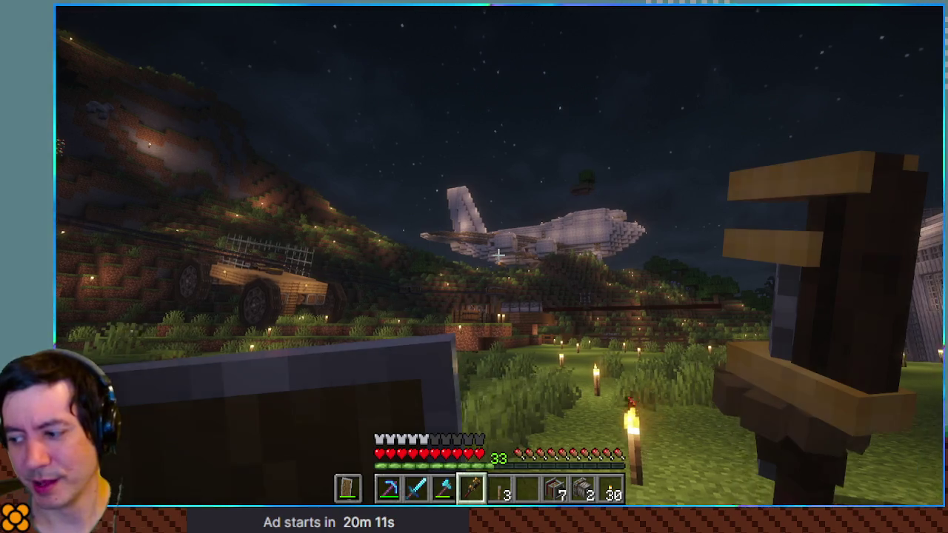
pyautogui.press('d')
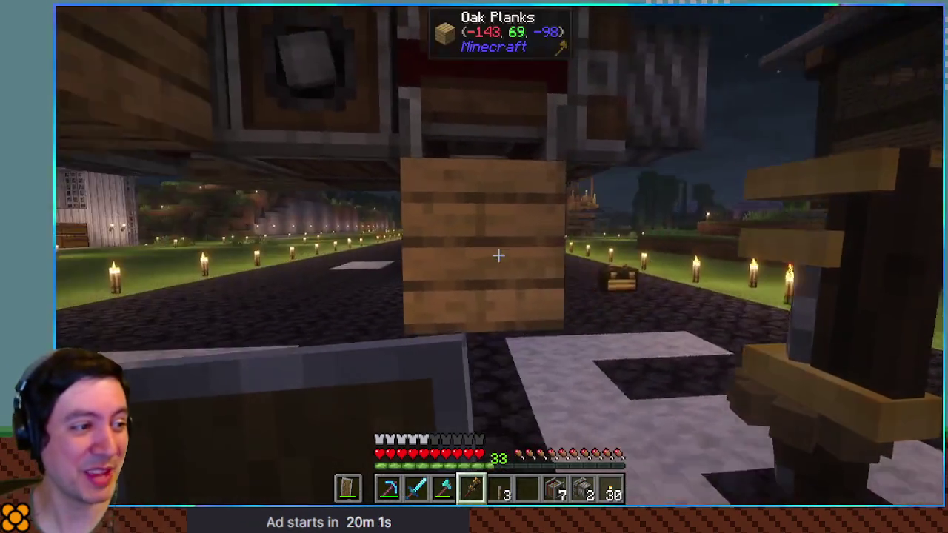
pyautogui.scroll(1, 499, 256)
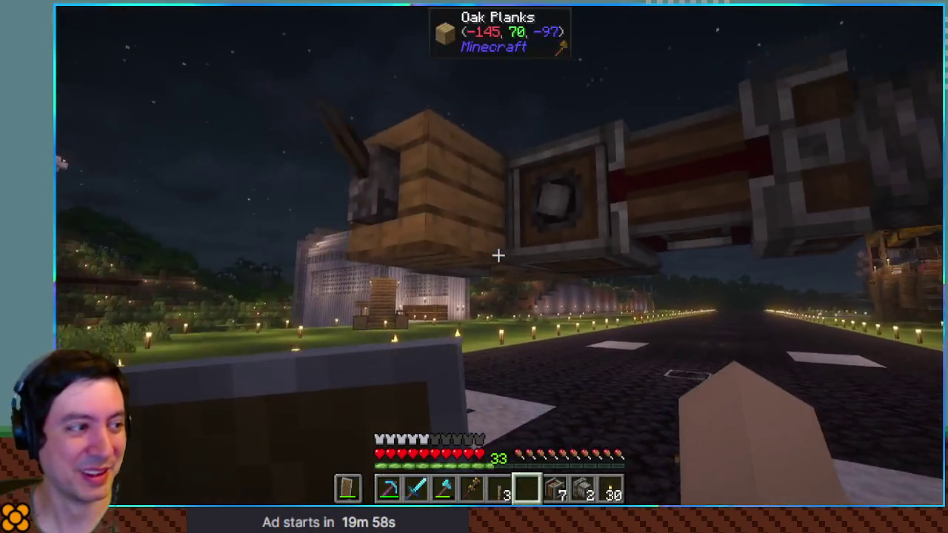
pyautogui.middleClick(498, 255)
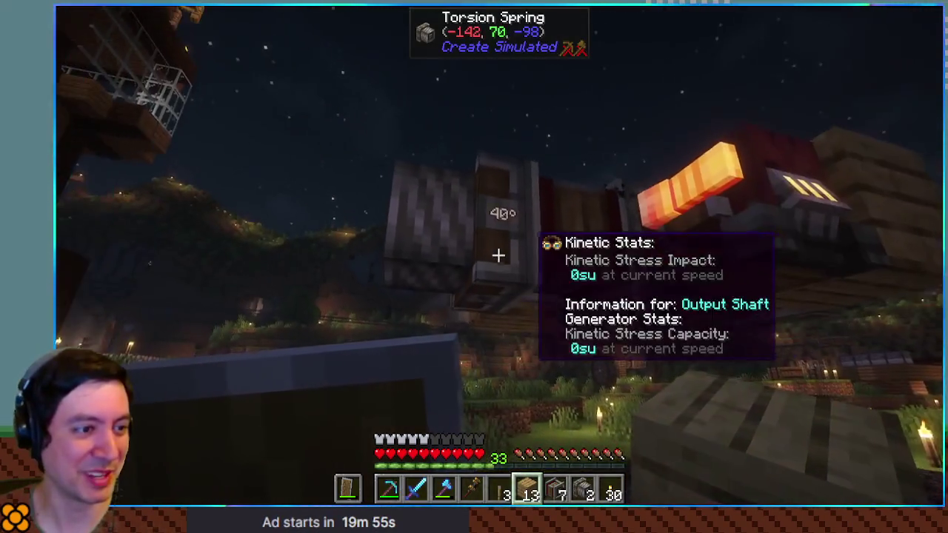
pyautogui.rightClick(498, 255)
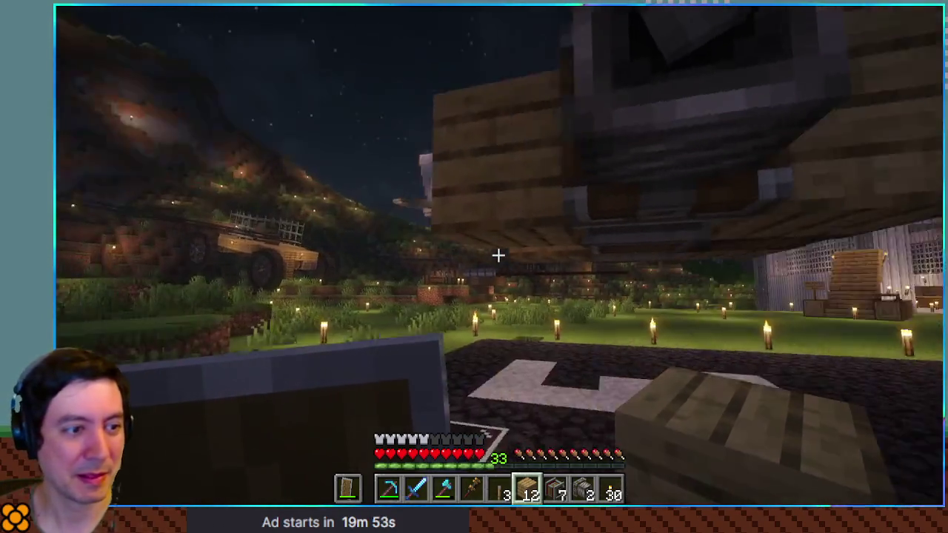
pyautogui.press('5')
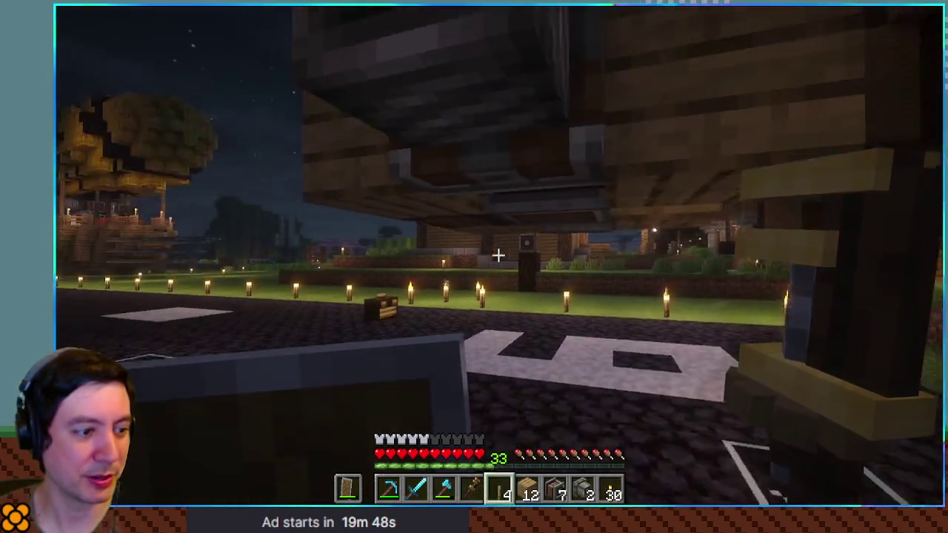
pyautogui.press('7')
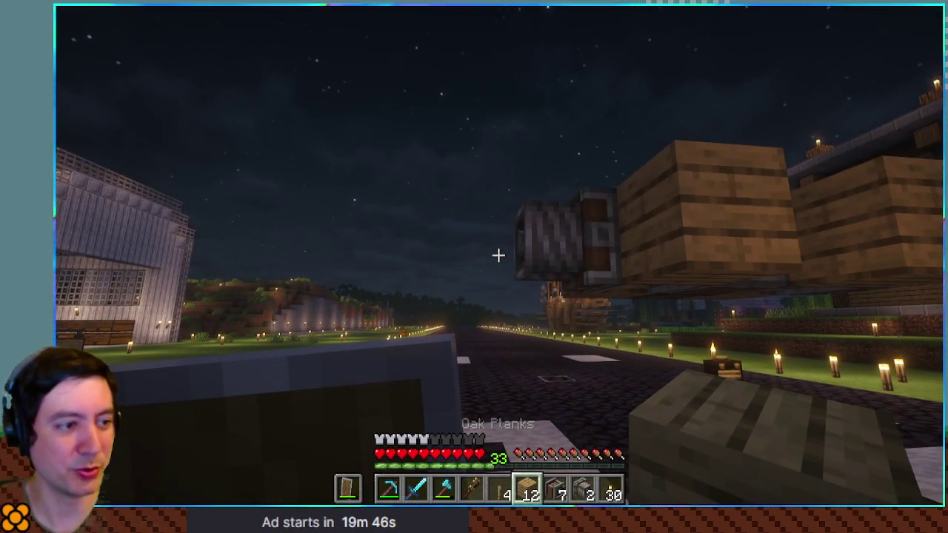
pyautogui.press('e')
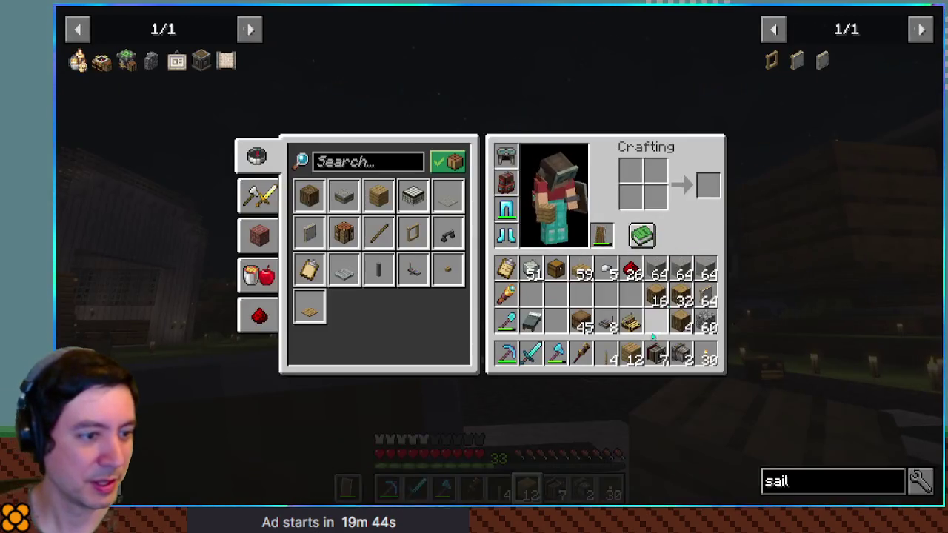
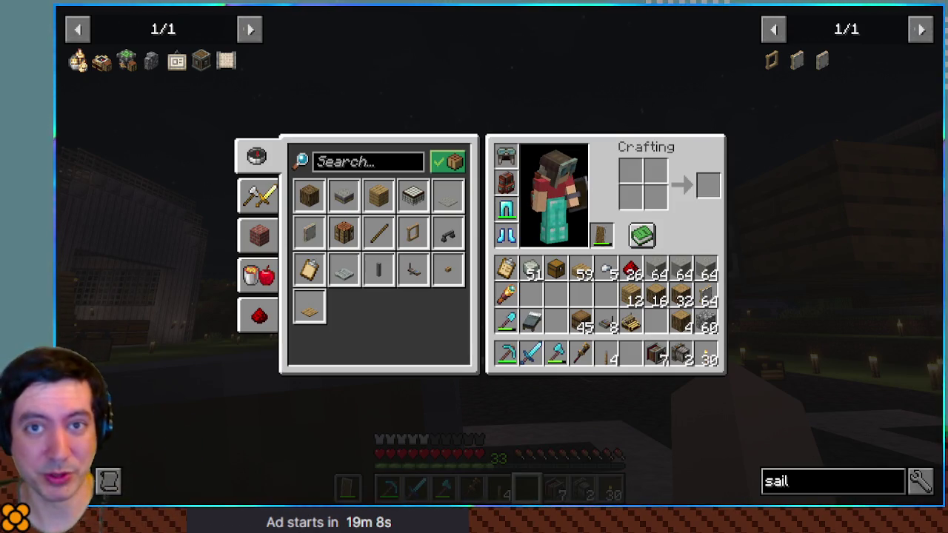
# Move the 64-block Windmill Sail stack from the inventory into hotbar slot 6
pyautogui.press('e')
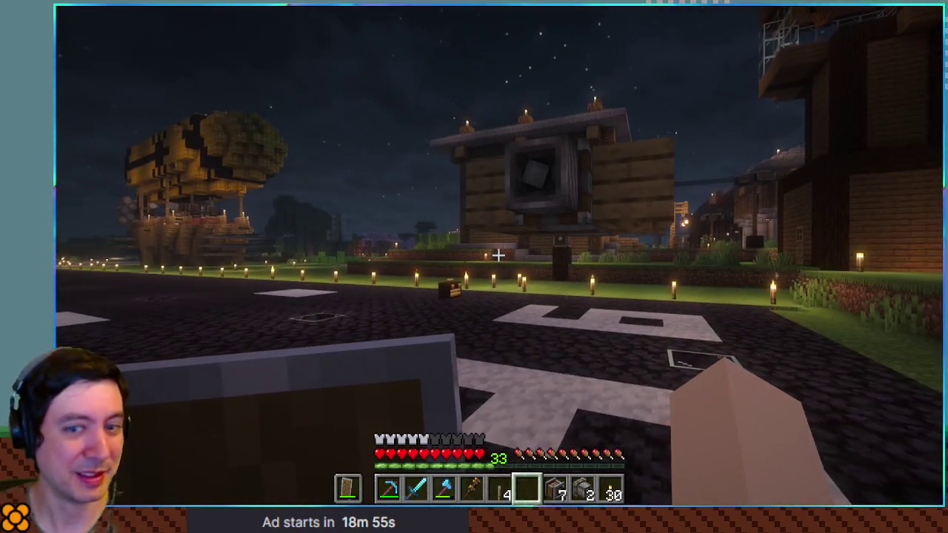
pyautogui.press('e')
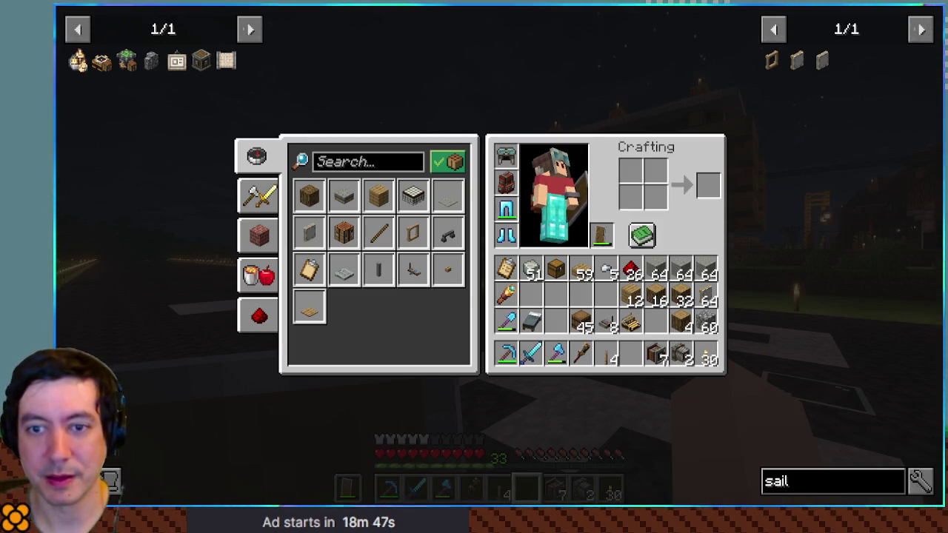
pyautogui.press('e')
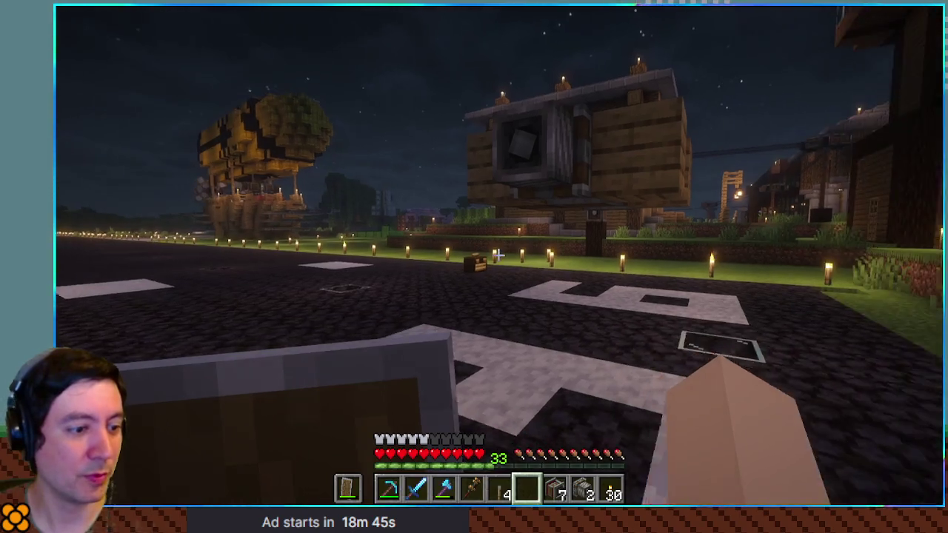
pyautogui.press('e')
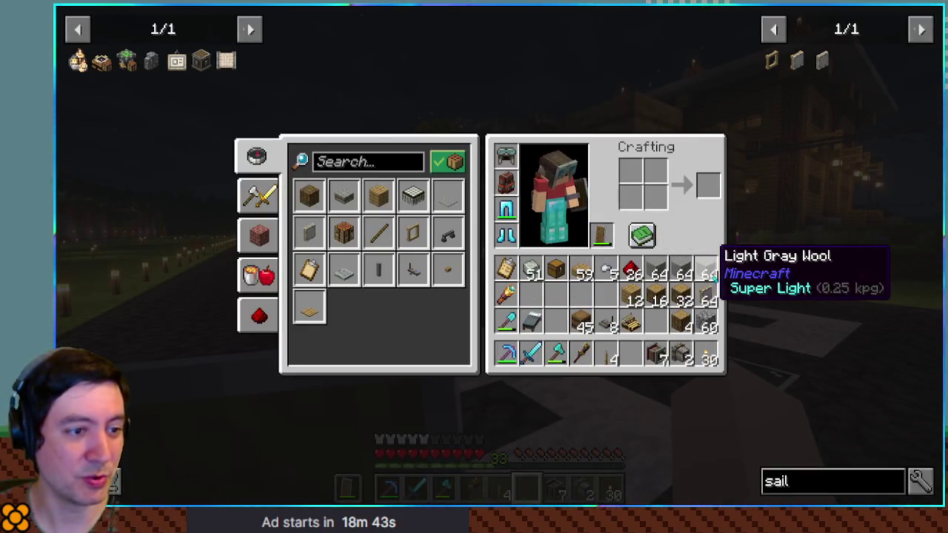
pyautogui.press('6')
pyautogui.press('e')
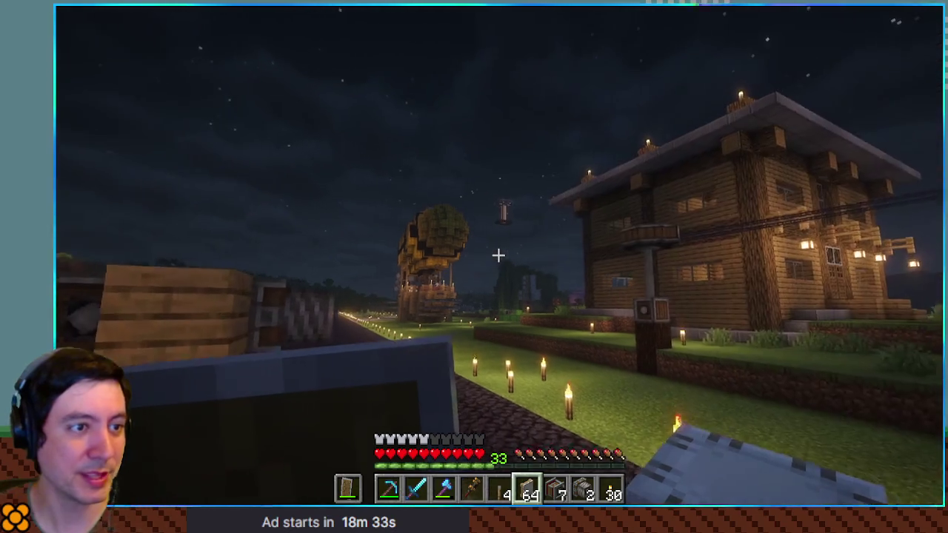
pyautogui.press('e')
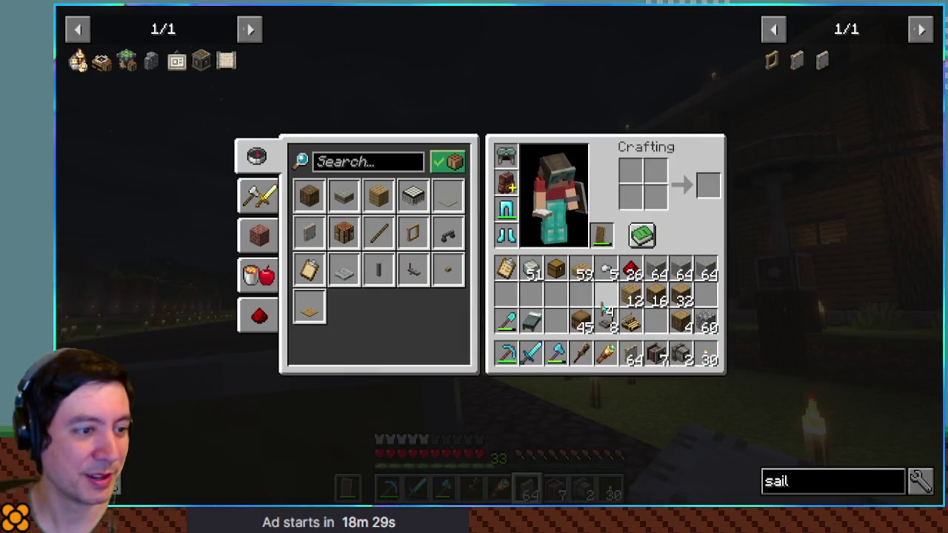
pyautogui.press('e')
pyautogui.rightClick(498, 256)
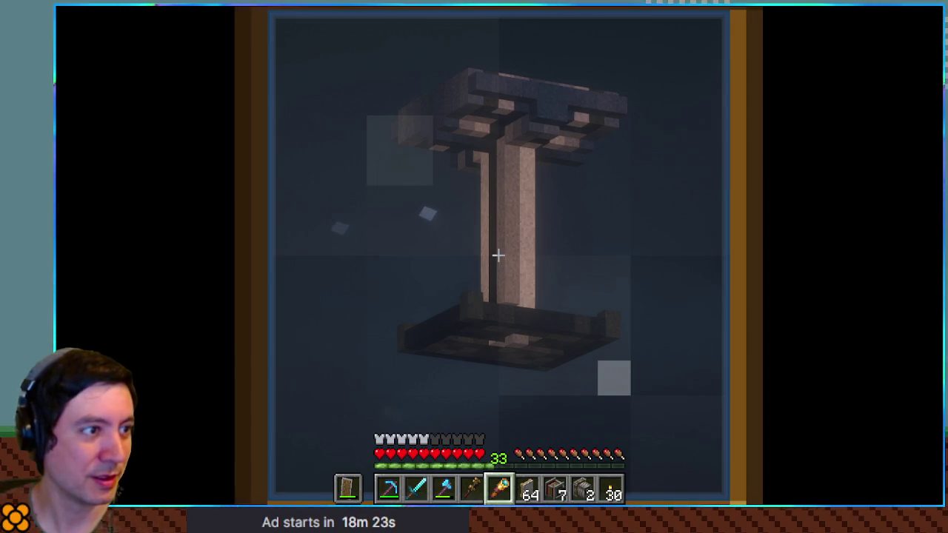
pyautogui.press('Escape')
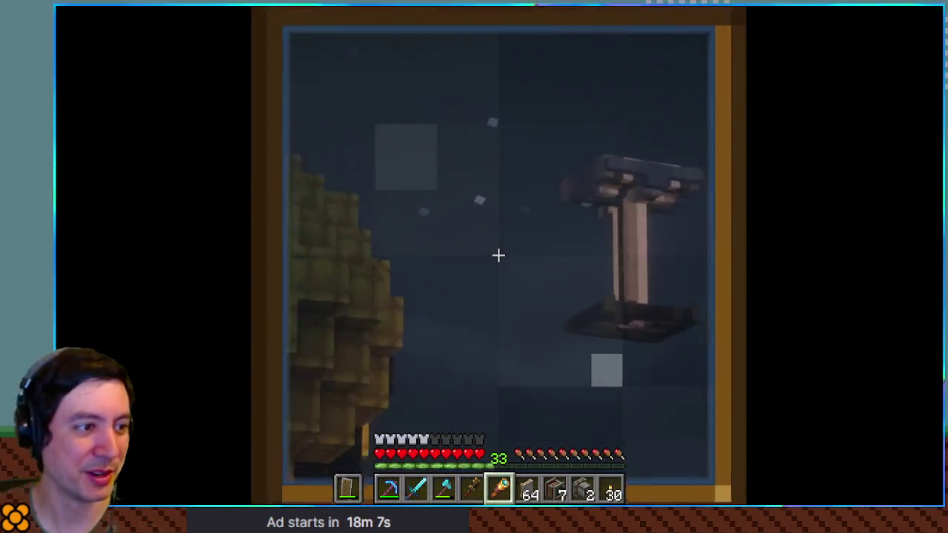
pyautogui.press('e')
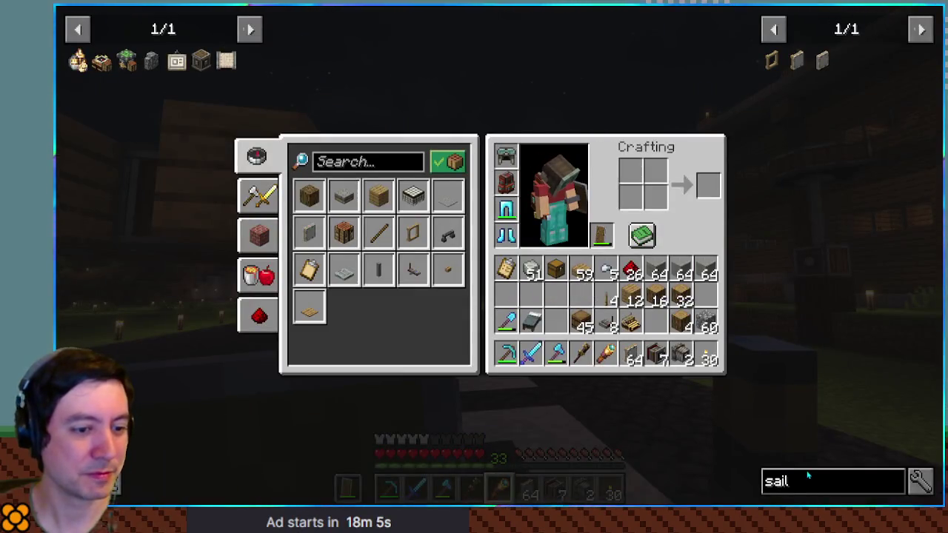
# Search JEI for 'gunpo' and view the recipes that produce gunpowder
pyautogui.doubleClick(813, 479)
pyautogui.write('gunpo')
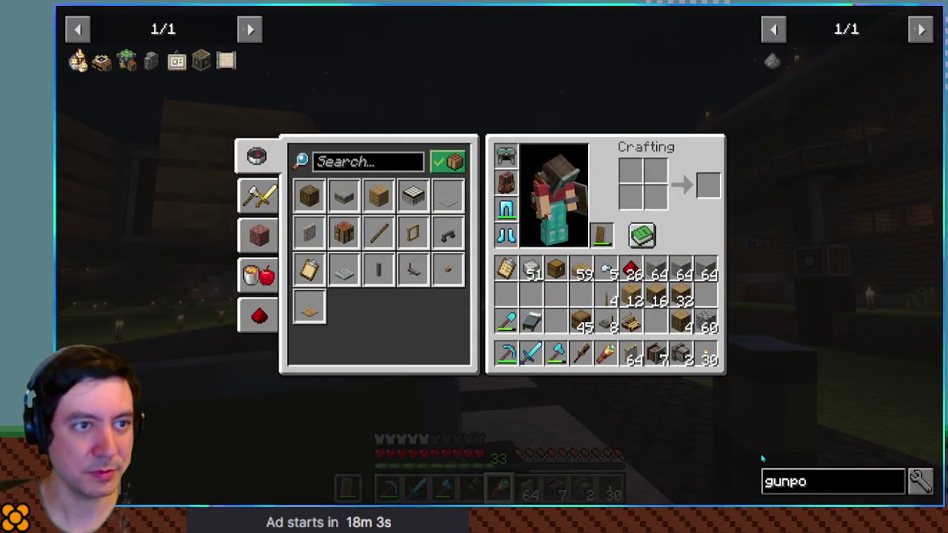
pyautogui.click(774, 62)
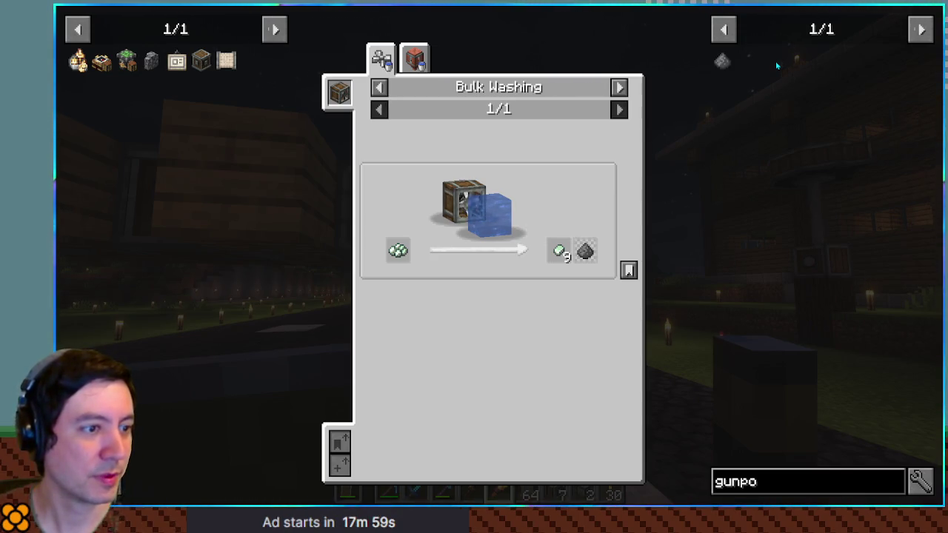
# Browse gunpowder's uses, including the Cuckoo Clock entry, then close the inventory
pyautogui.rightClick(718, 65)
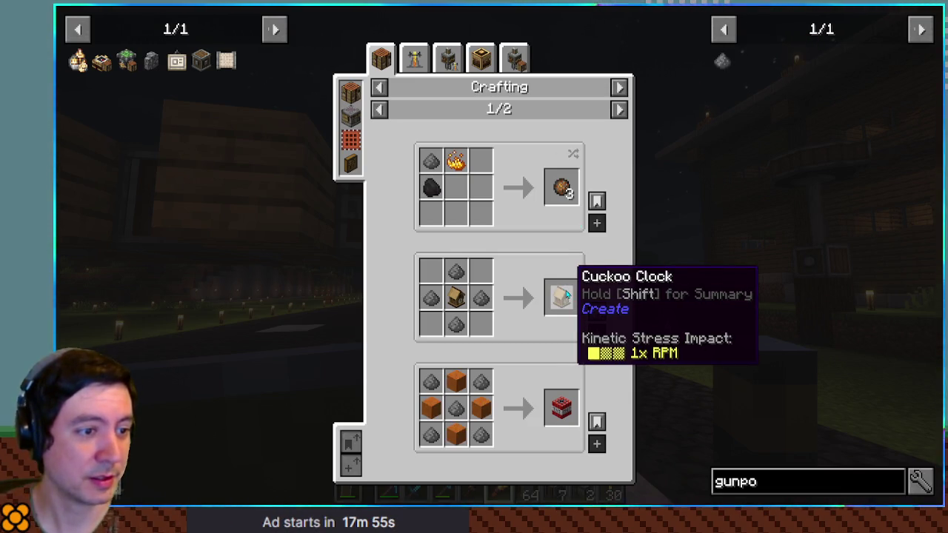
pyautogui.press('shift')
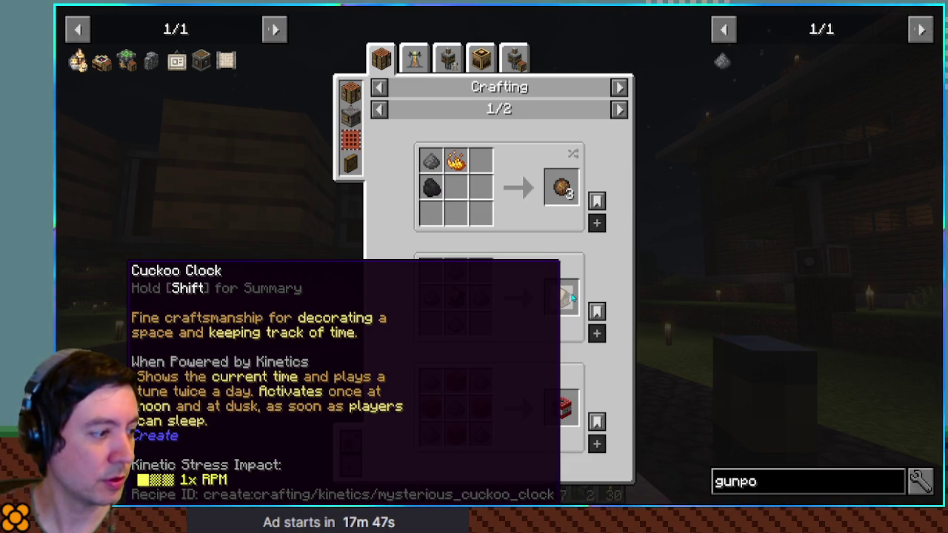
pyautogui.press('shift')
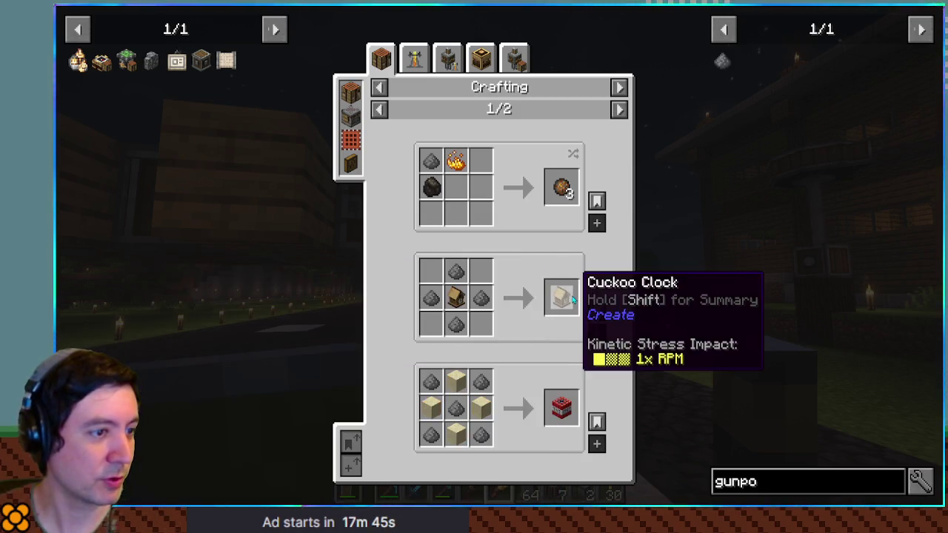
pyautogui.scroll(-1, 572, 299)
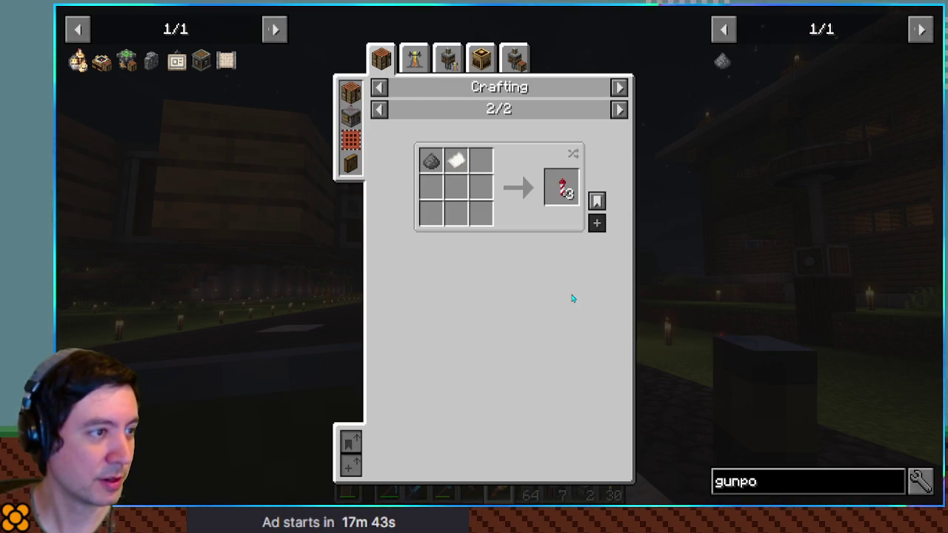
pyautogui.scroll(1, 572, 298)
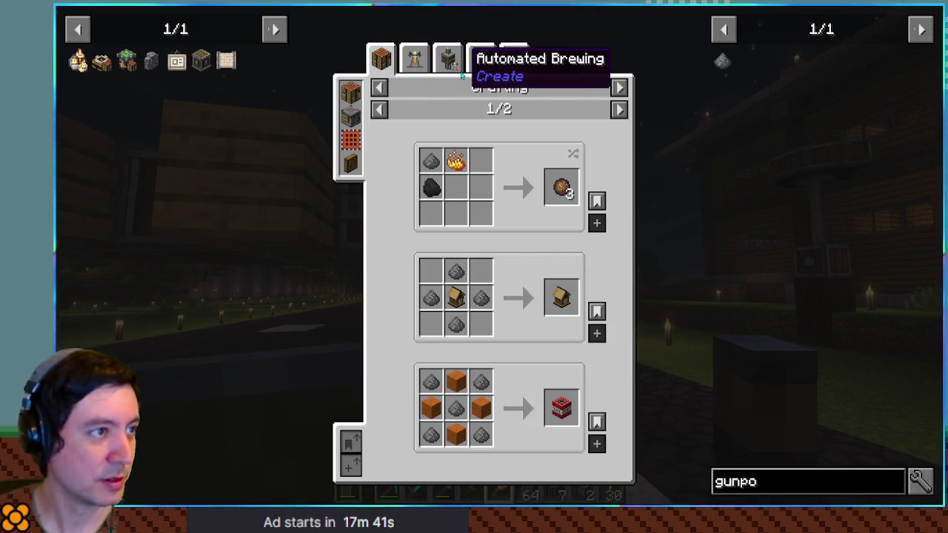
pyautogui.press('Escape')
pyautogui.press('Escape')
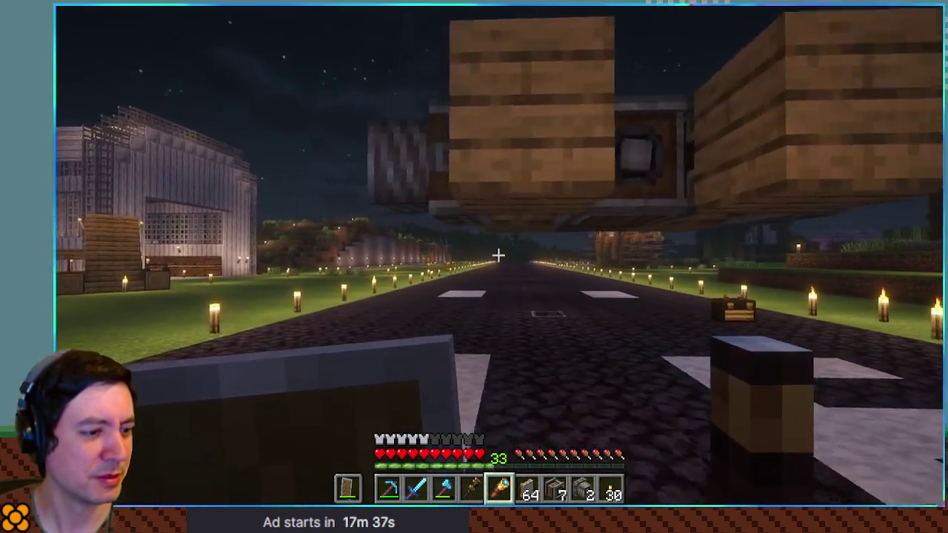
# Break the two misplaced windmill sail blocks
pyautogui.scroll(-1, 499, 255)
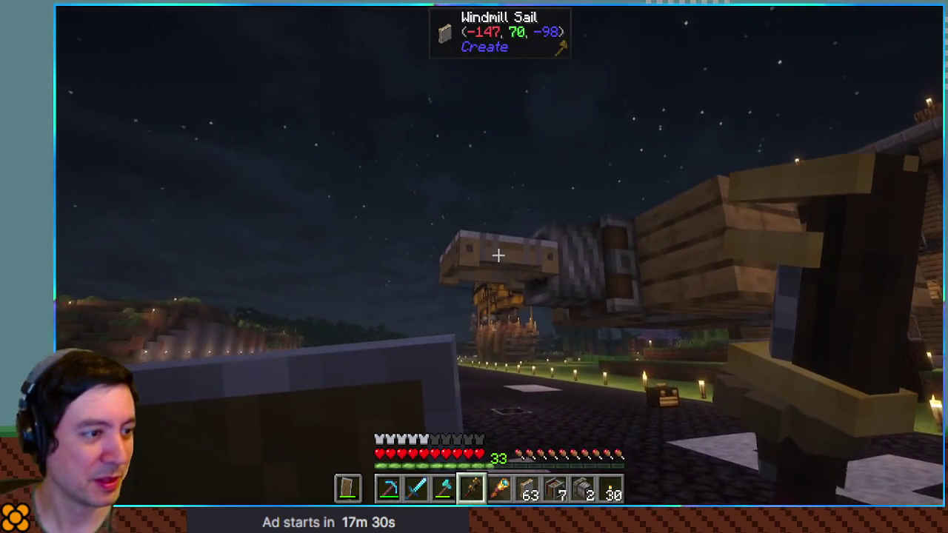
pyautogui.click(499, 256)
pyautogui.scroll(-1, 498, 255)
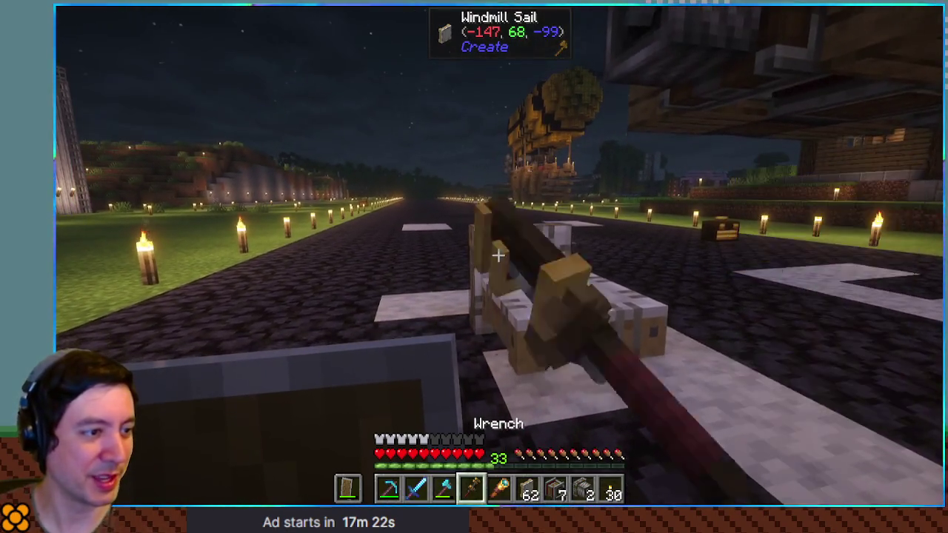
pyautogui.click(499, 256)
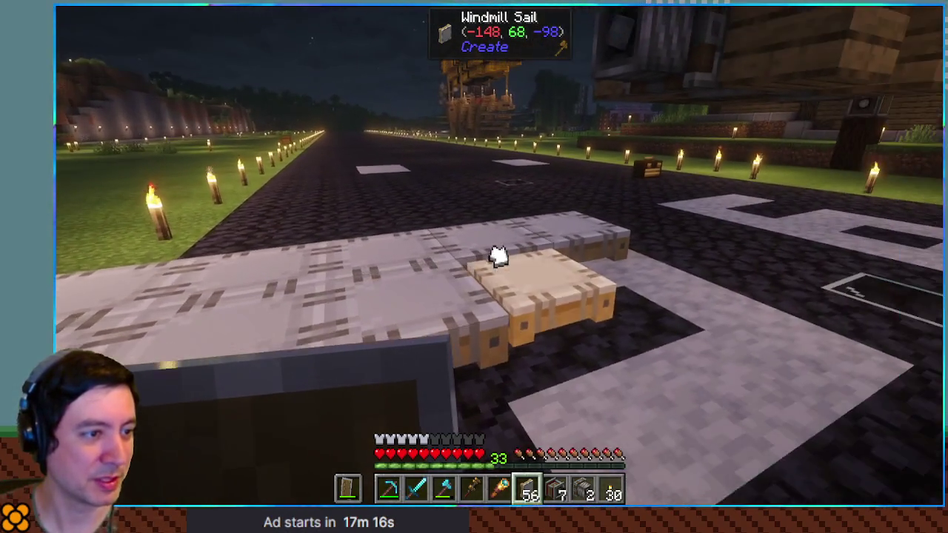
# Place windmill sails in a row on the runway, then open the Diamond Backpack
pyautogui.rightClick(498, 255)
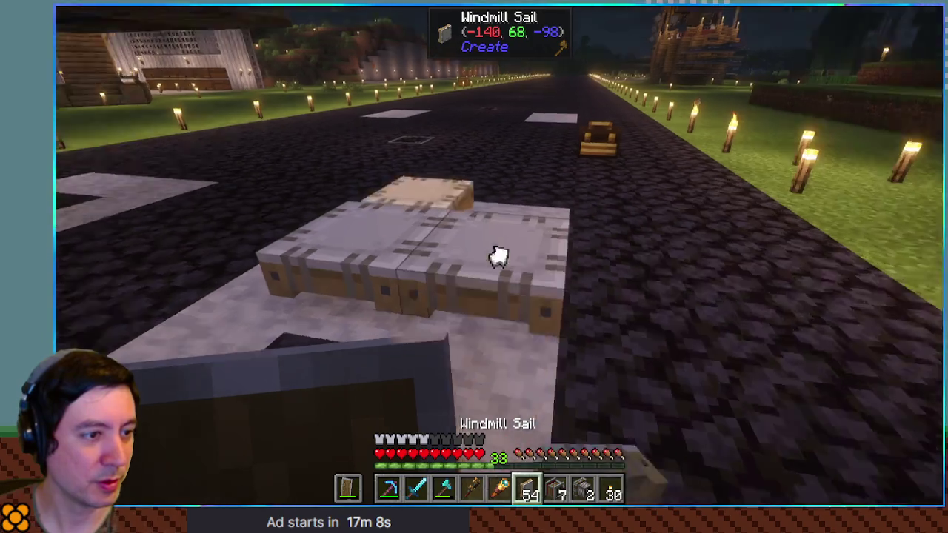
pyautogui.scroll(2, 499, 256)
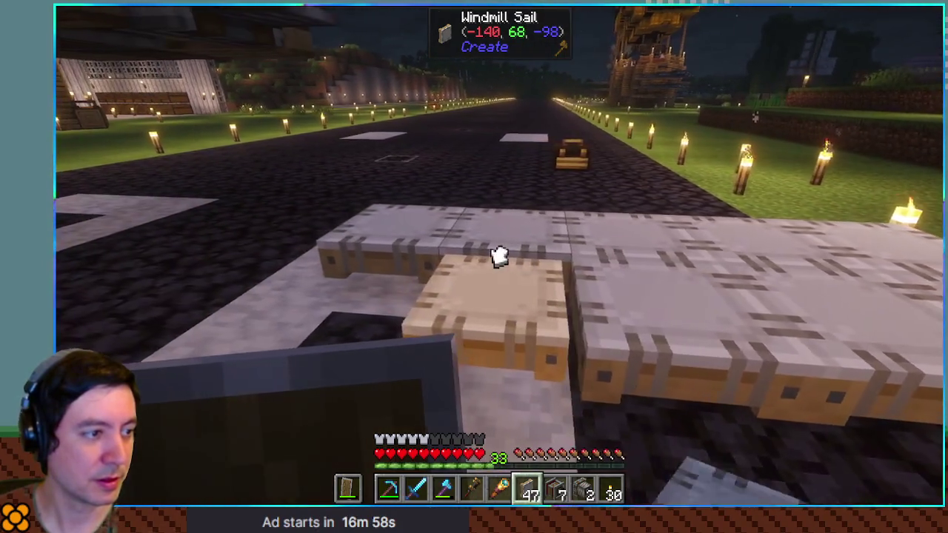
pyautogui.rightClick(499, 255)
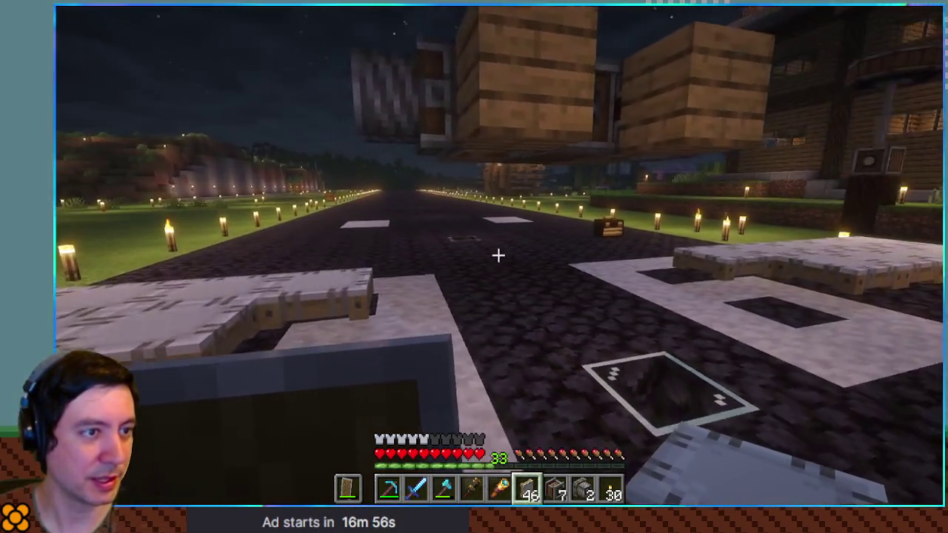
pyautogui.press('e')
pyautogui.press('b')
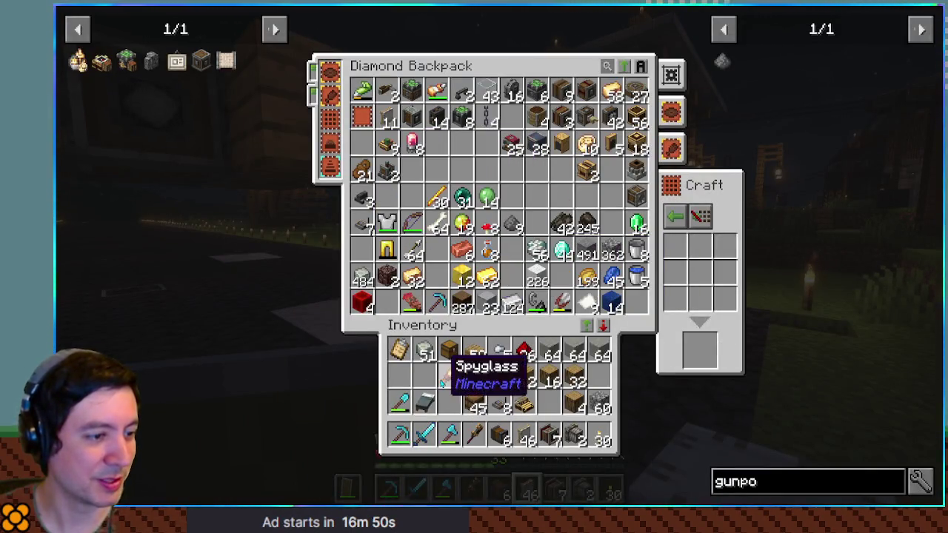
# Close the backpack, walk along the lantern-lit path and sit on the contraption seat
pyautogui.press('Escape')
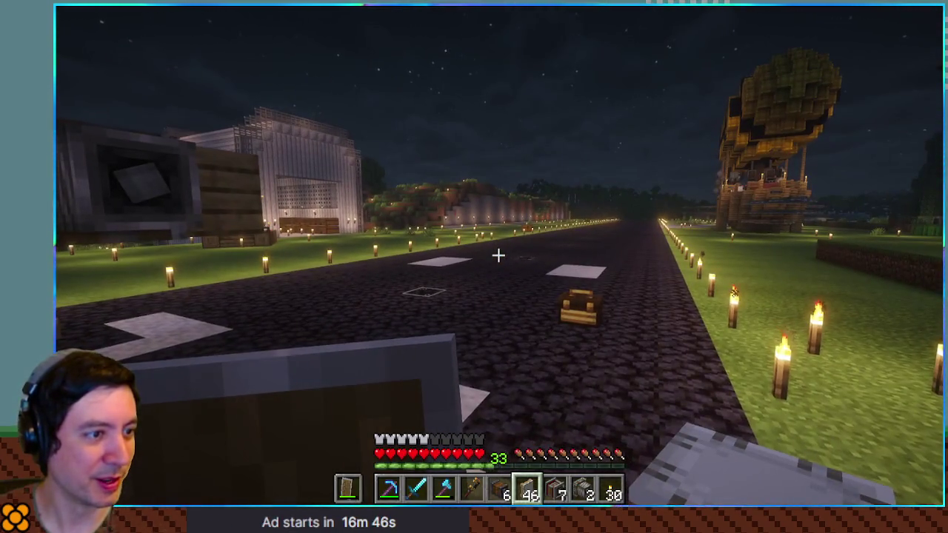
pyautogui.scroll(-1, 498, 256)
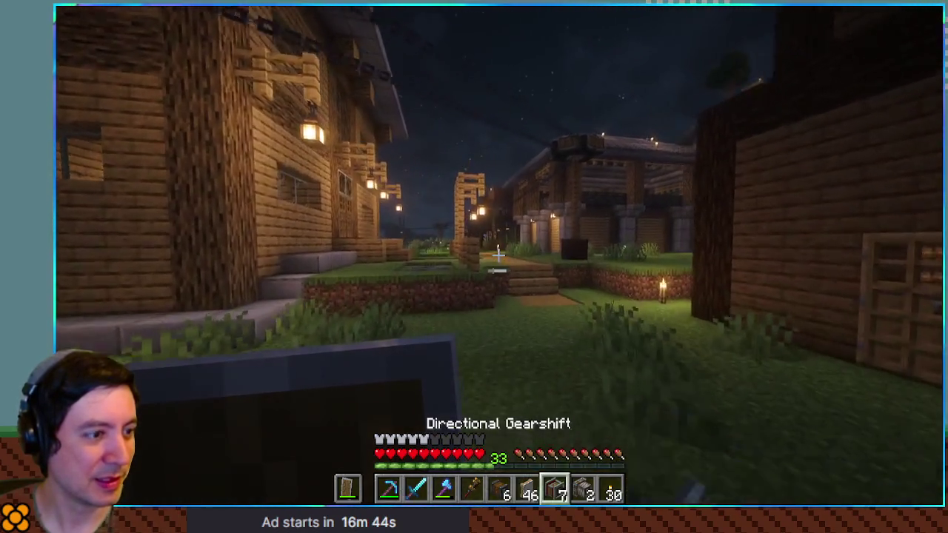
pyautogui.press('w')
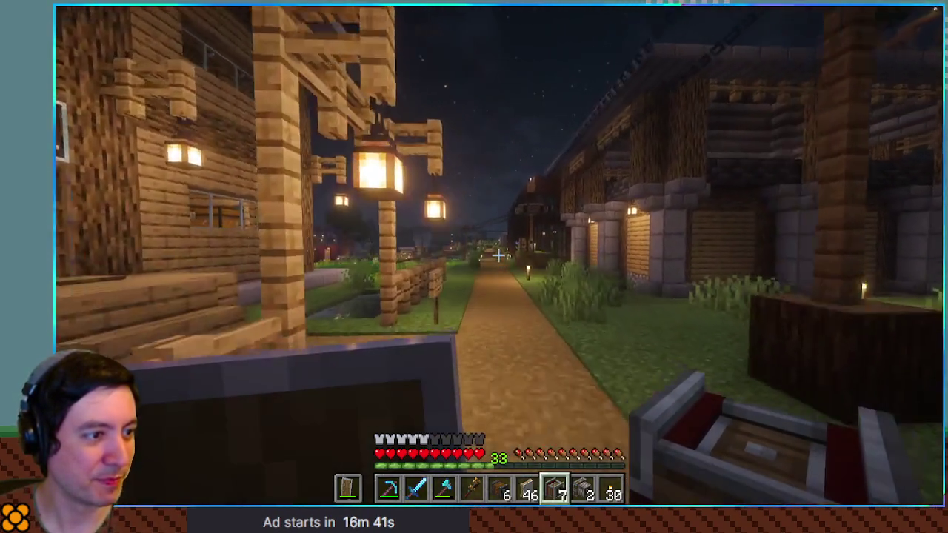
pyautogui.press('w')
pyautogui.scroll(2, 497, 255)
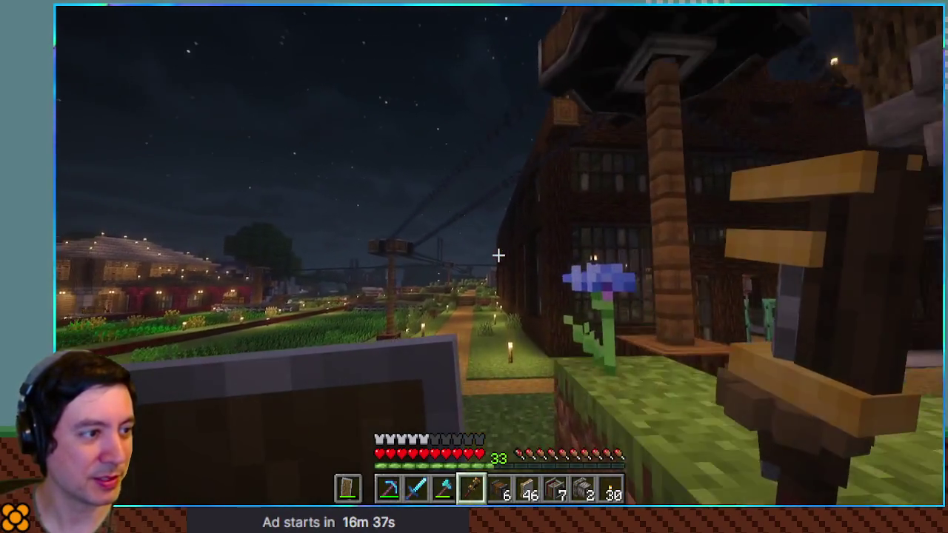
pyautogui.rightClick(498, 256)
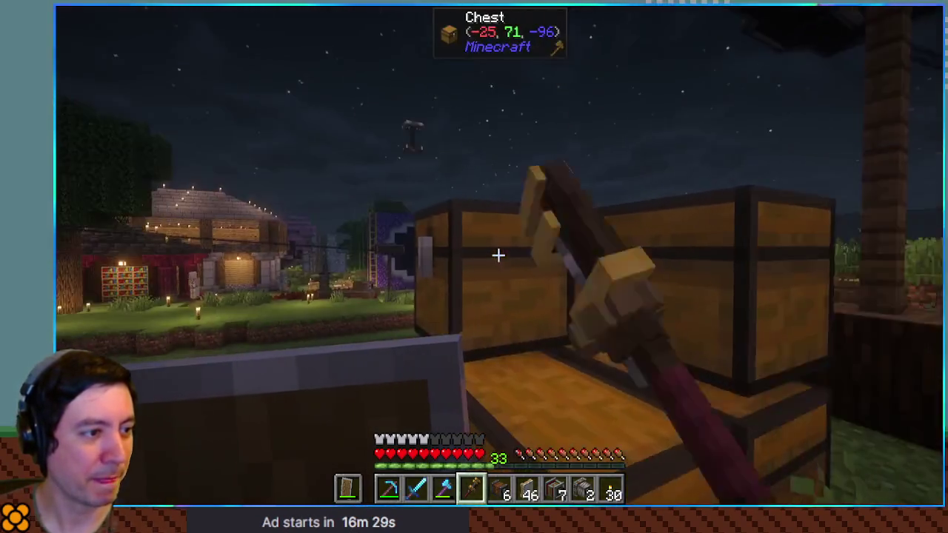
# Check the large storage chests and move the 52 scaffolding into the inventory
pyautogui.rightClick(497, 256)
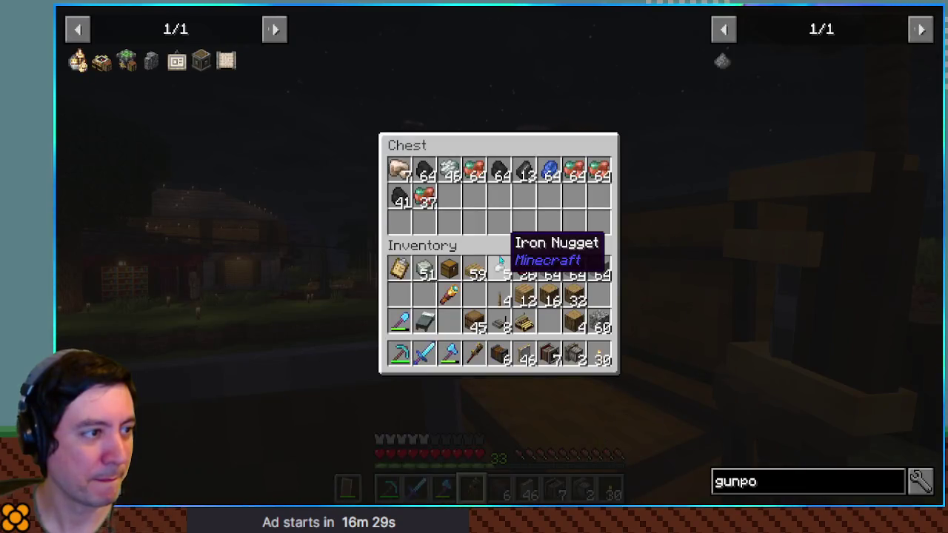
pyautogui.press('Escape')
pyautogui.rightClick(497, 256)
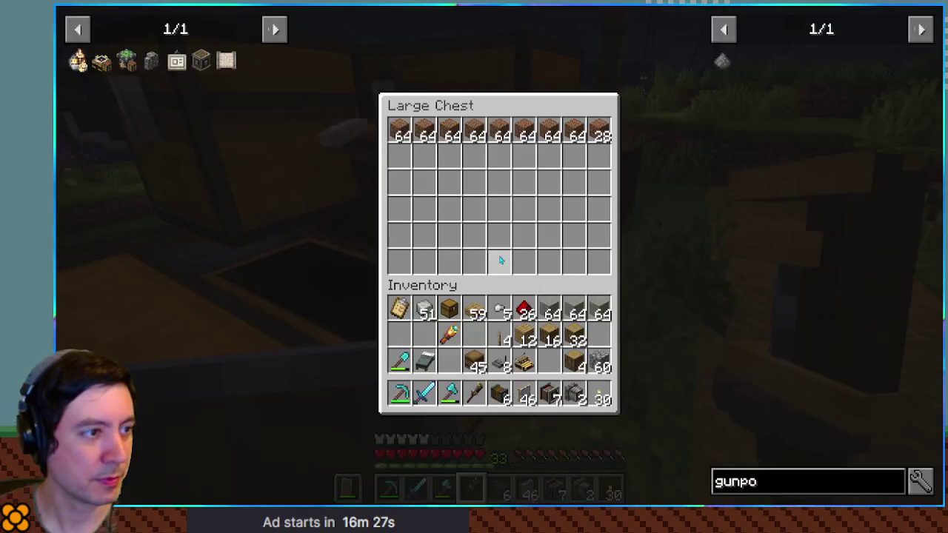
pyautogui.press('Escape')
pyautogui.rightClick(498, 256)
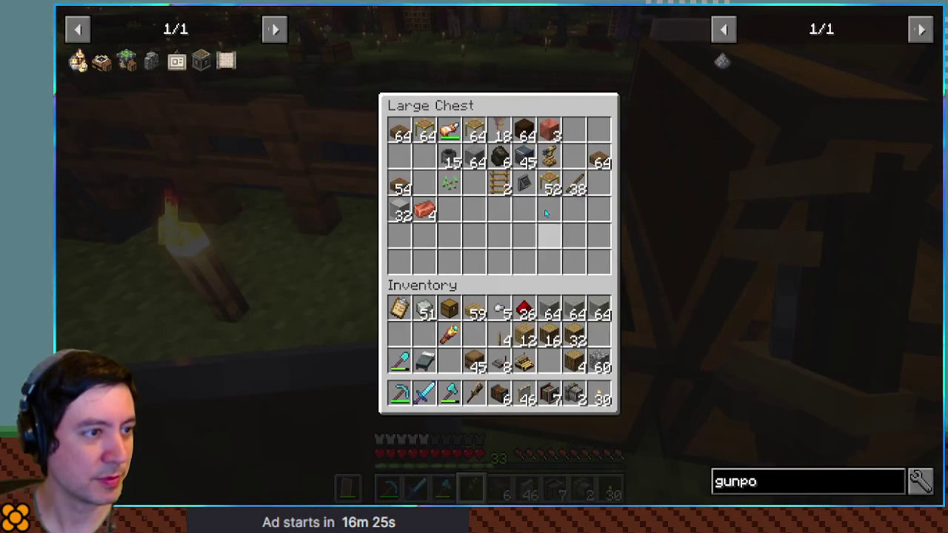
pyautogui.click(550, 187)
pyautogui.click(525, 209)
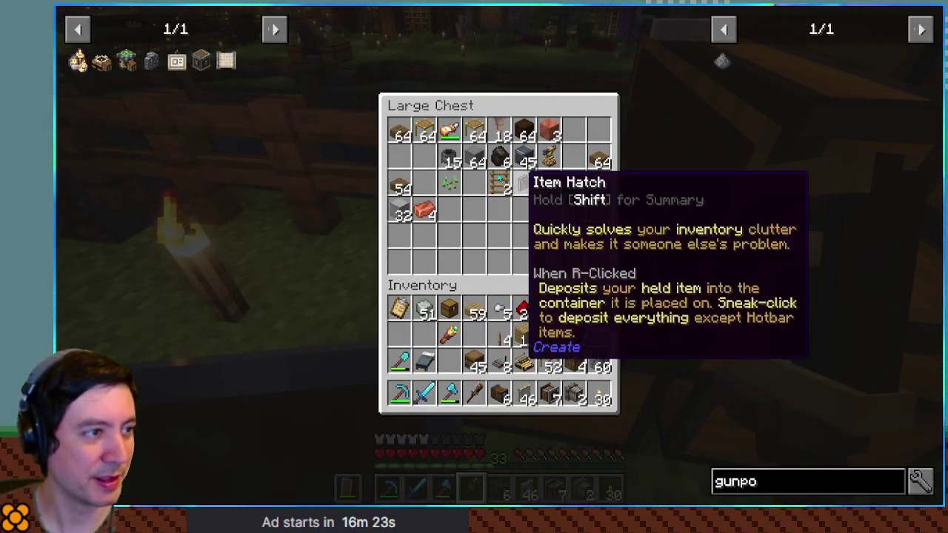
pyautogui.press('Escape')
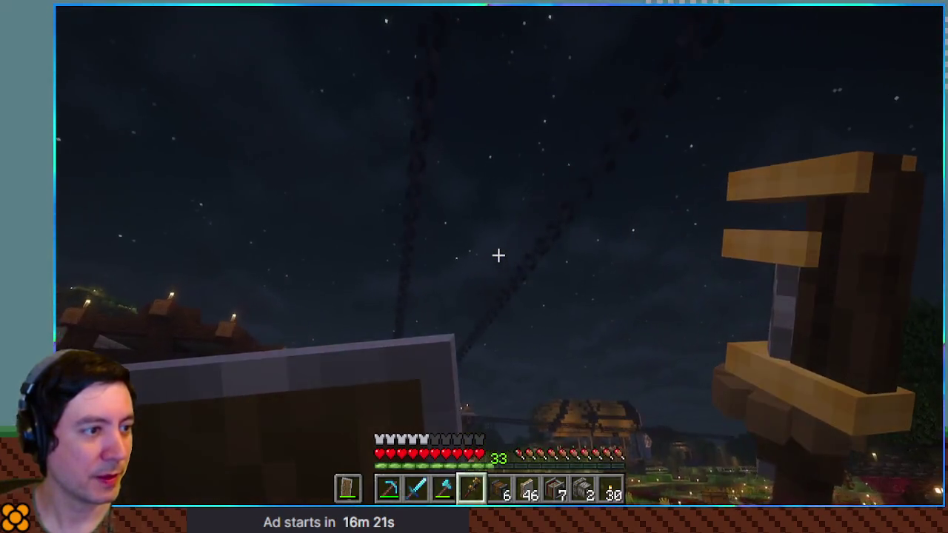
# Sleep through the night in the apartment bed, then leave through the oak door
pyautogui.rightClick(497, 255)
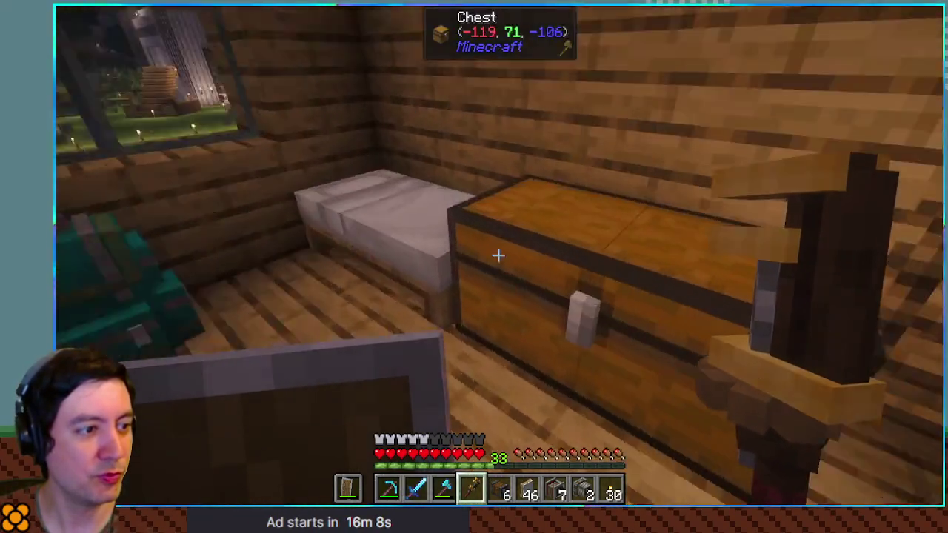
pyautogui.rightClick(497, 255)
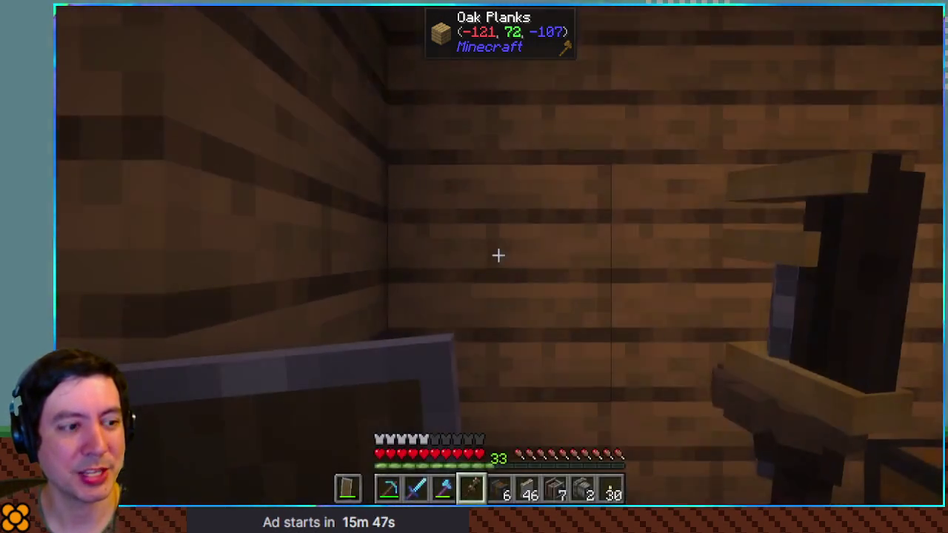
pyautogui.press('w')
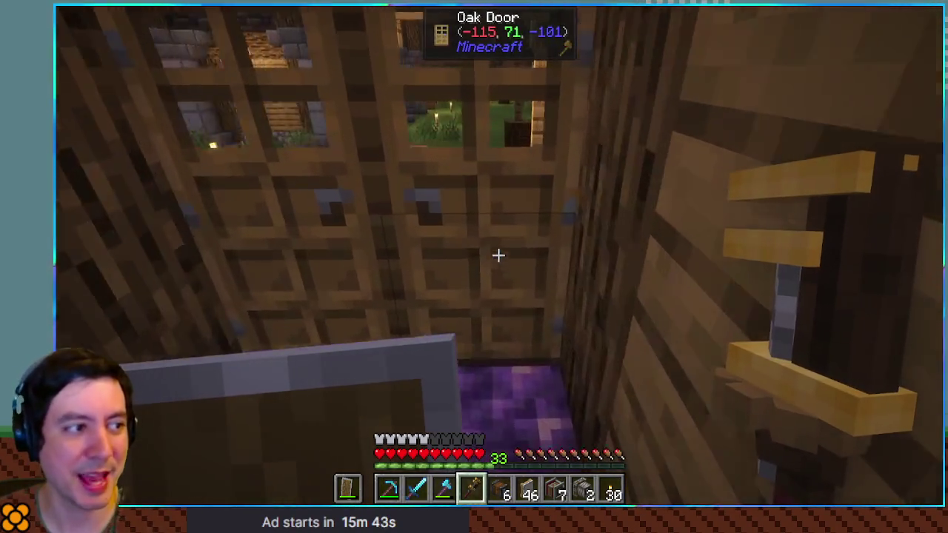
pyautogui.rightClick(498, 255)
# Step onto the village path and check the inventory filtered by 'stock'
pyautogui.press('w')
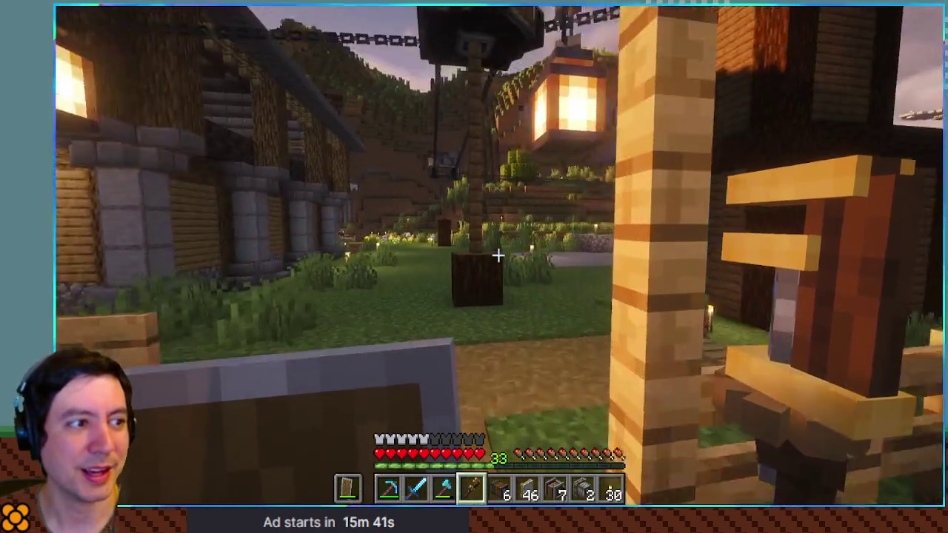
pyautogui.write('e')
pyautogui.write('stock')
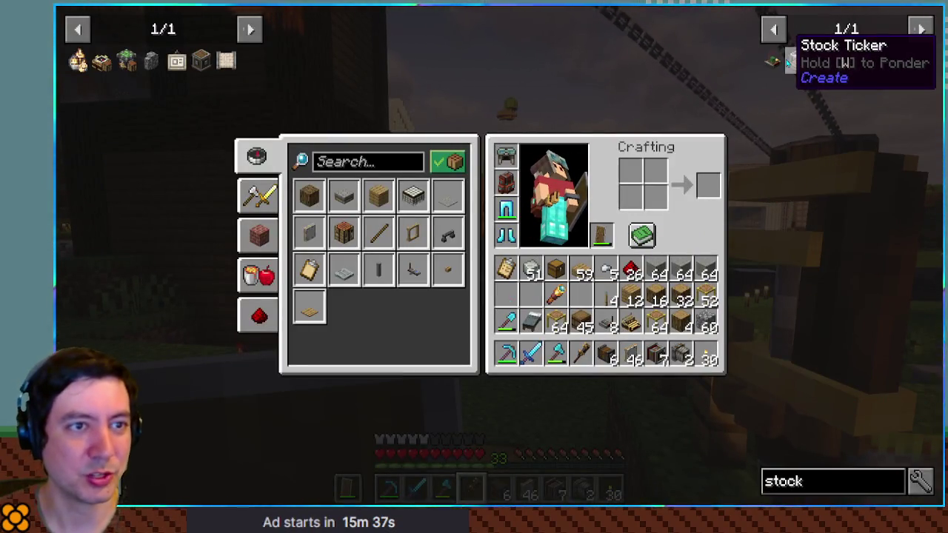
pyautogui.press('Escape')
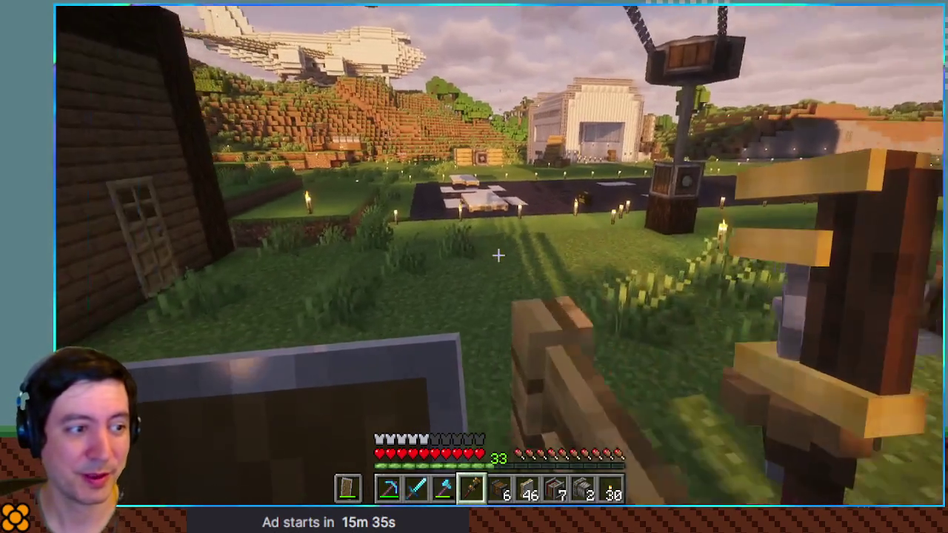
# Walk across the grass to the runway and onto the windmill sail platform
pyautogui.press('w')
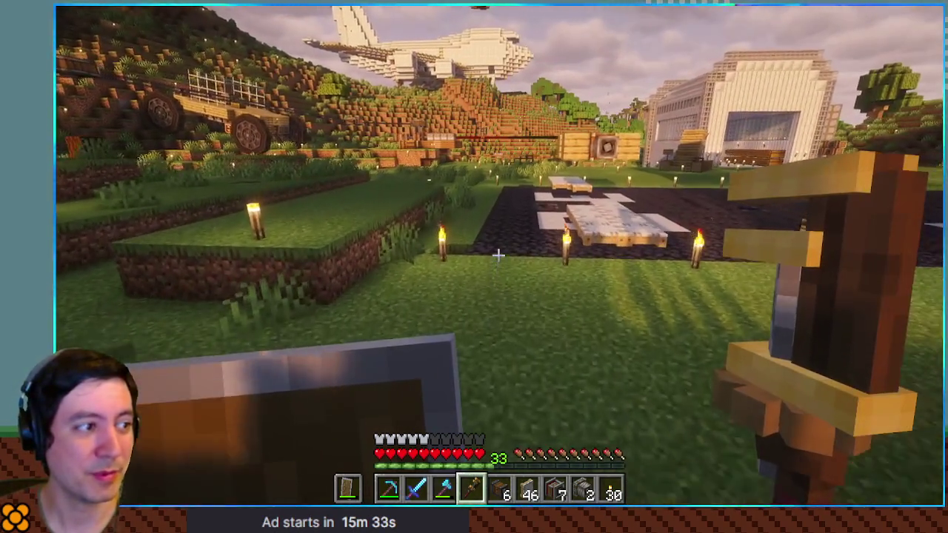
pyautogui.press('w')
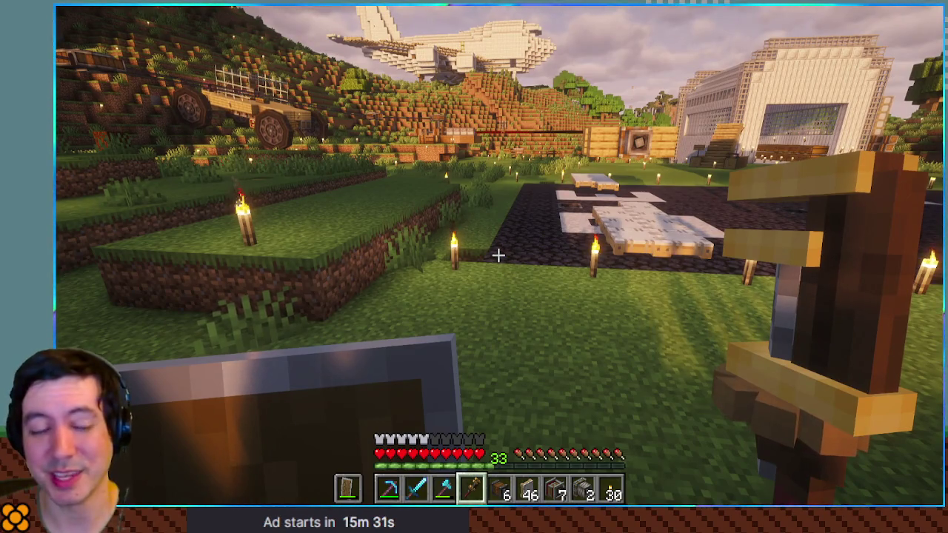
pyautogui.press('w')
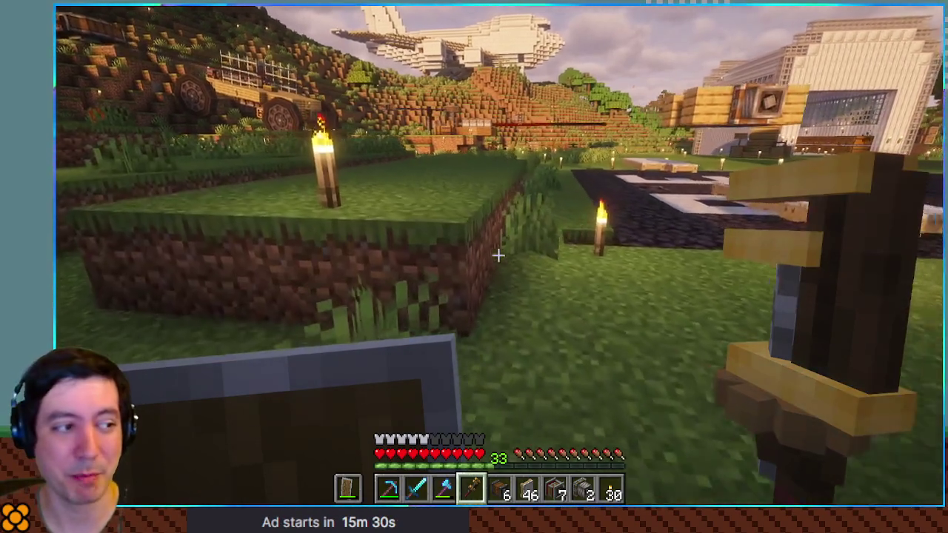
pyautogui.press('w')
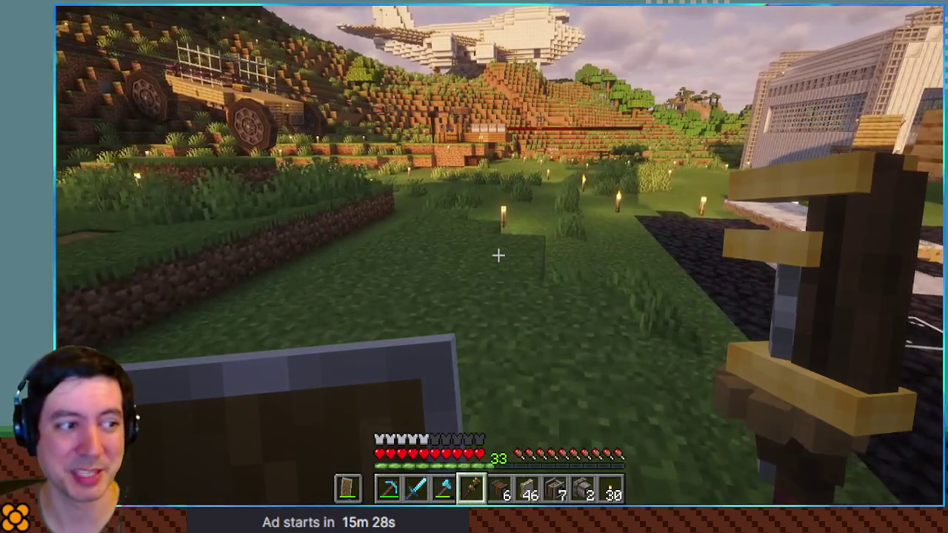
pyautogui.press('w')
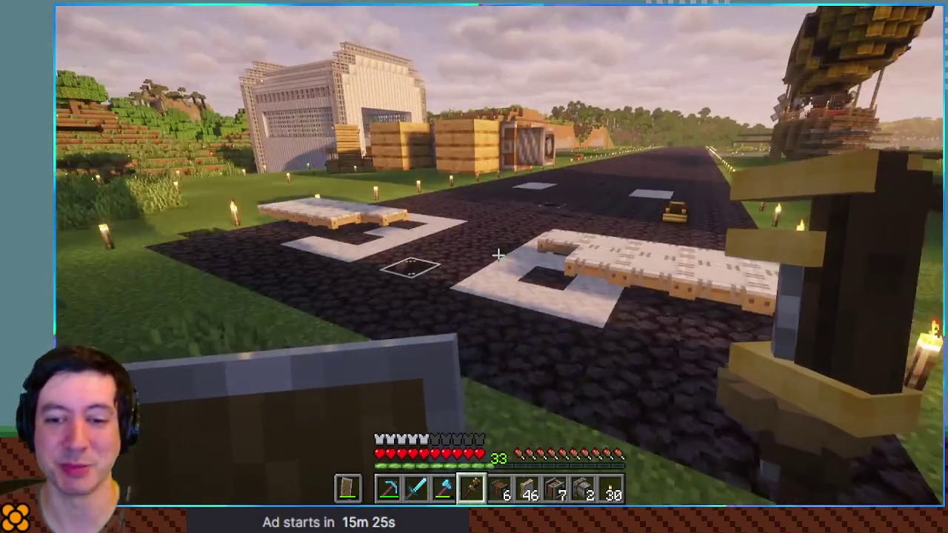
pyautogui.press('w')
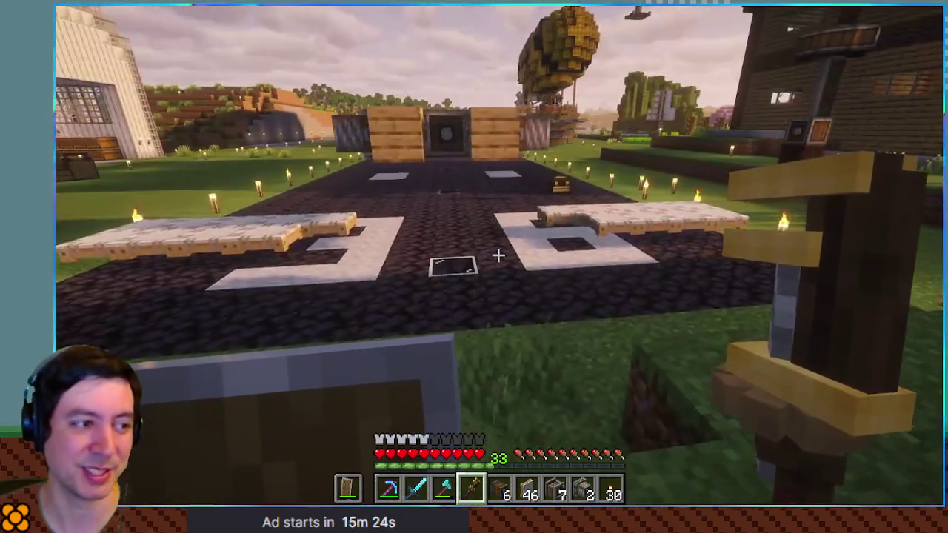
pyautogui.press('w')
pyautogui.press('e')
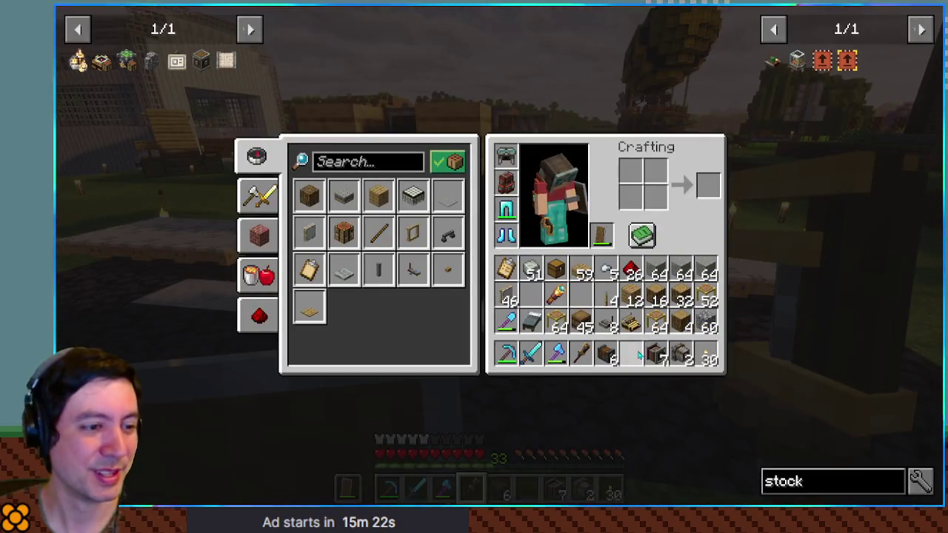
pyautogui.press('e')
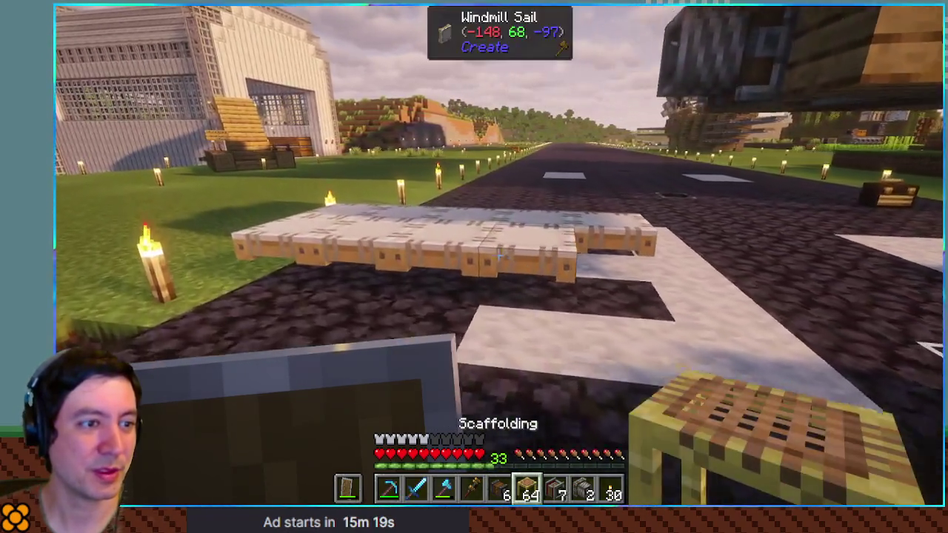
pyautogui.moveTo(498, 255)
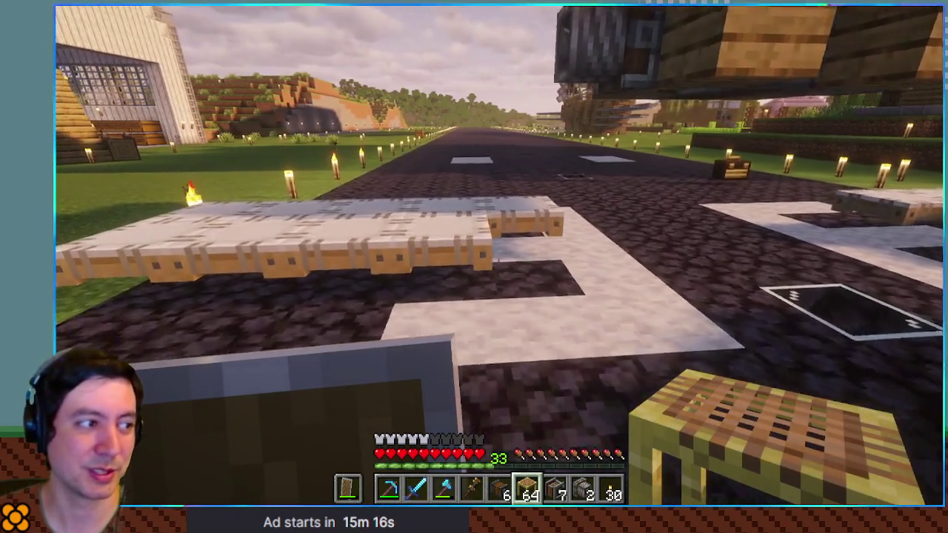
pyautogui.press('w')
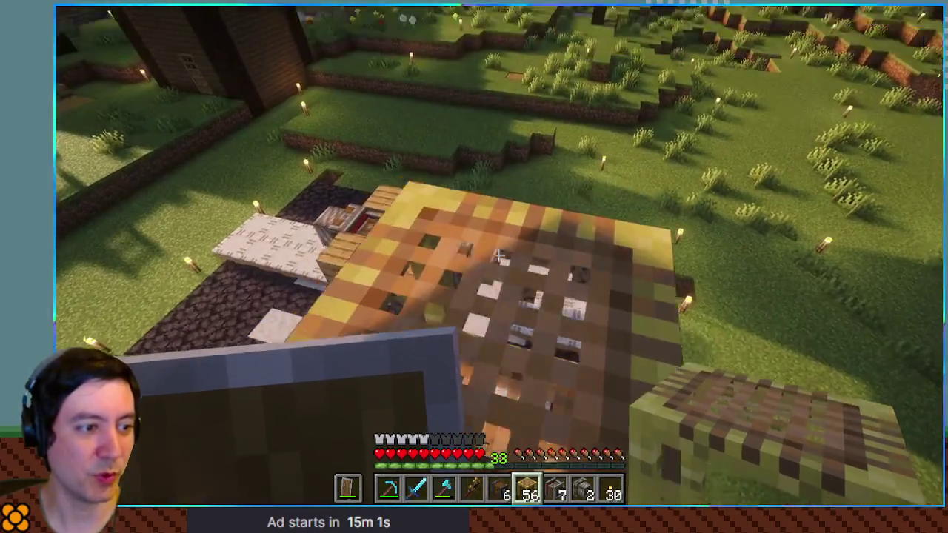
# Extend the walkway with two more scaffolding blocks
pyautogui.rightClick(498, 256)
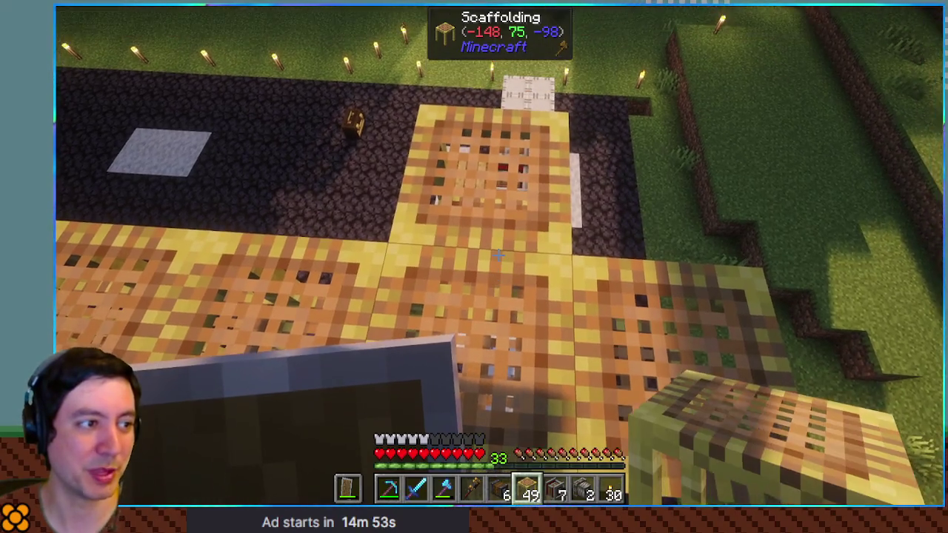
pyautogui.rightClick(498, 256)
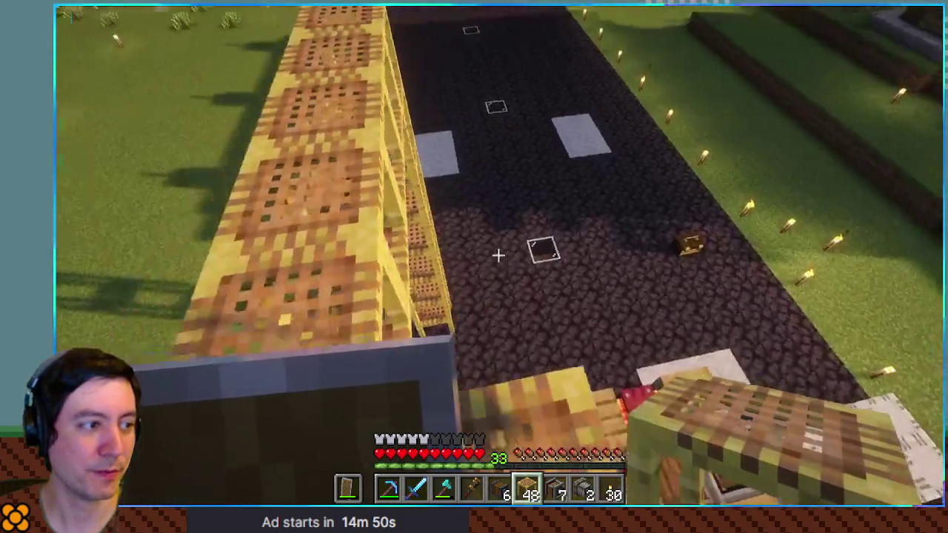
pyautogui.press('e')
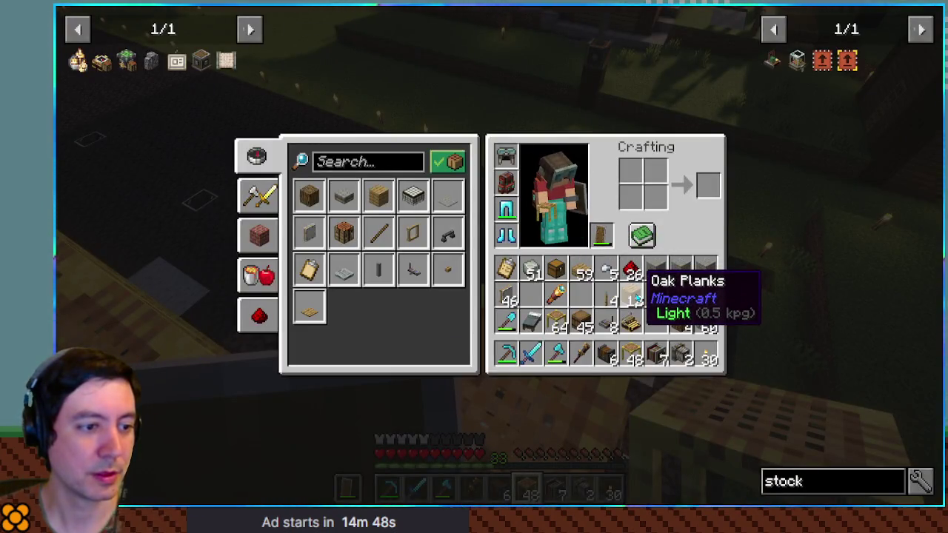
pyautogui.press('e')
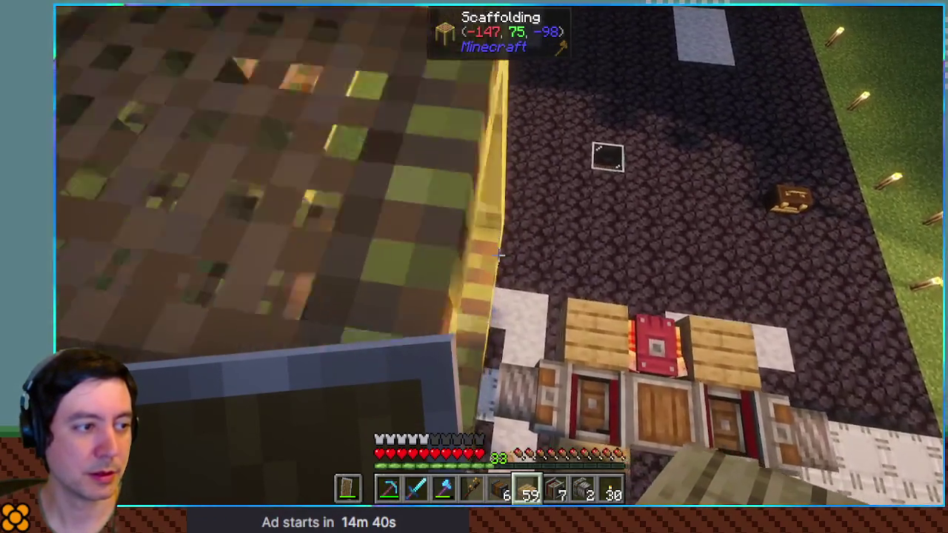
# Lay a row of four oak slabs above the engine machinery
pyautogui.rightClick(498, 255)
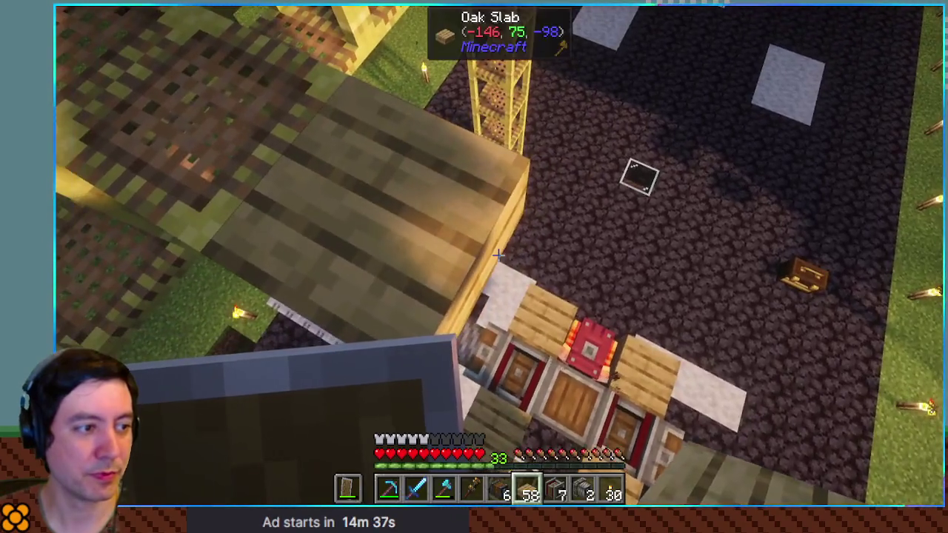
pyautogui.rightClick(498, 255)
pyautogui.rightClick(498, 256)
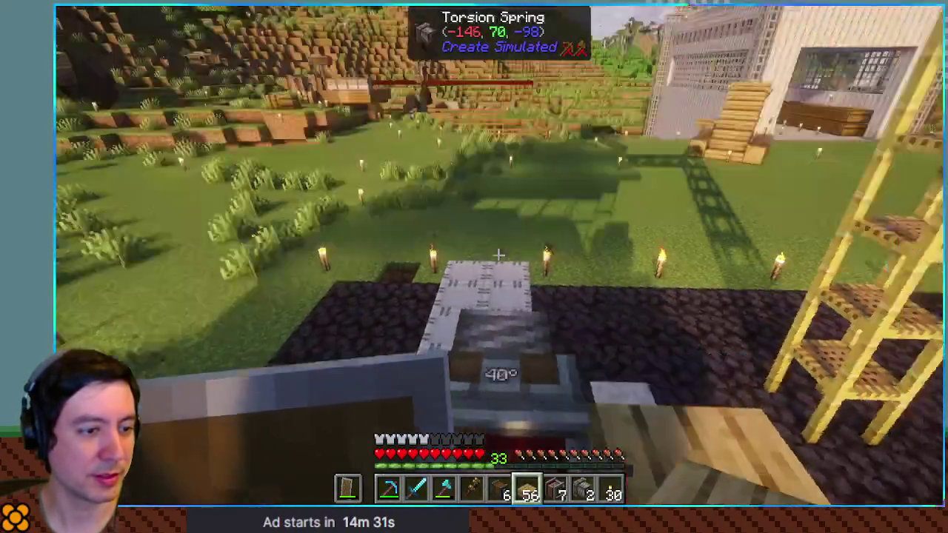
pyautogui.rightClick(499, 256)
# Store the Rope Winch and oak slabs in the backpack and take the Rope Coupling
pyautogui.press('e')
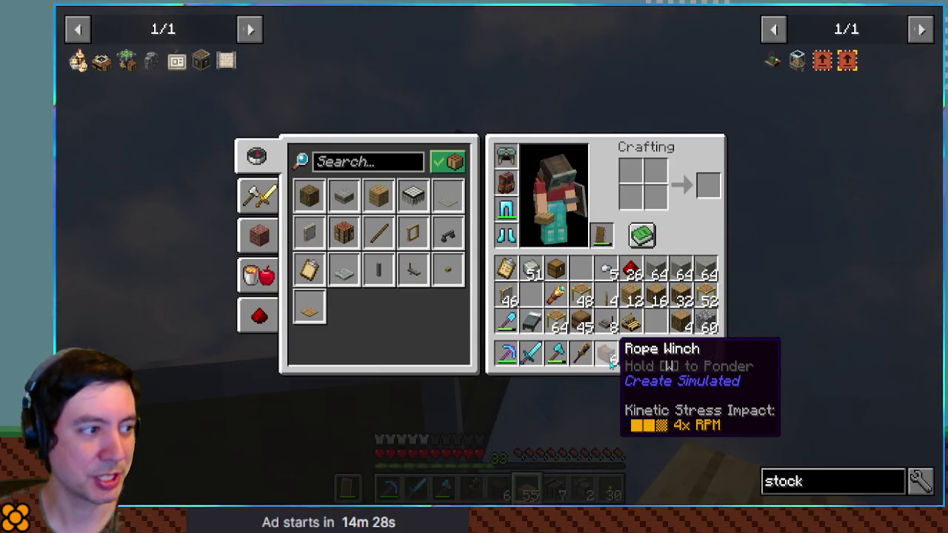
pyautogui.press('e')
pyautogui.press('b')
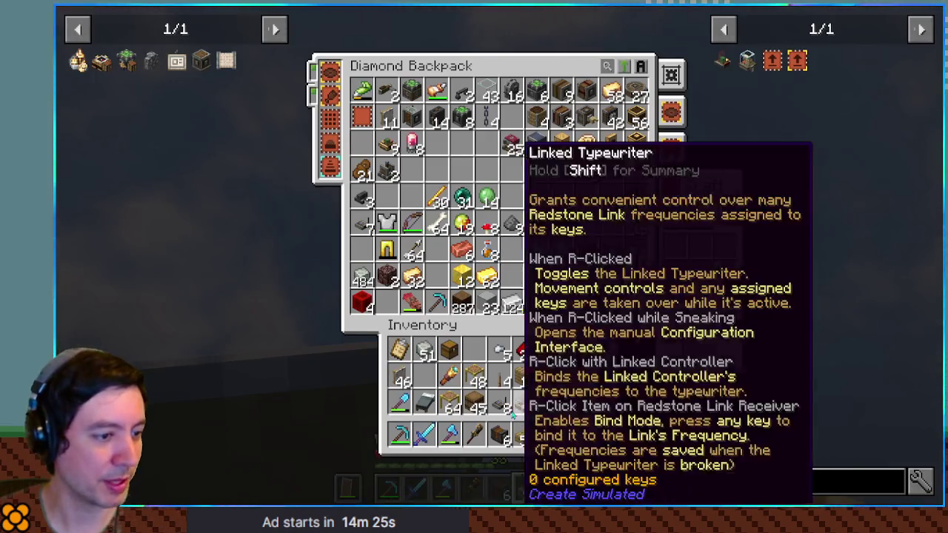
pyautogui.keyDown('shift'); pyautogui.click(504, 436); pyautogui.keyUp('shift')
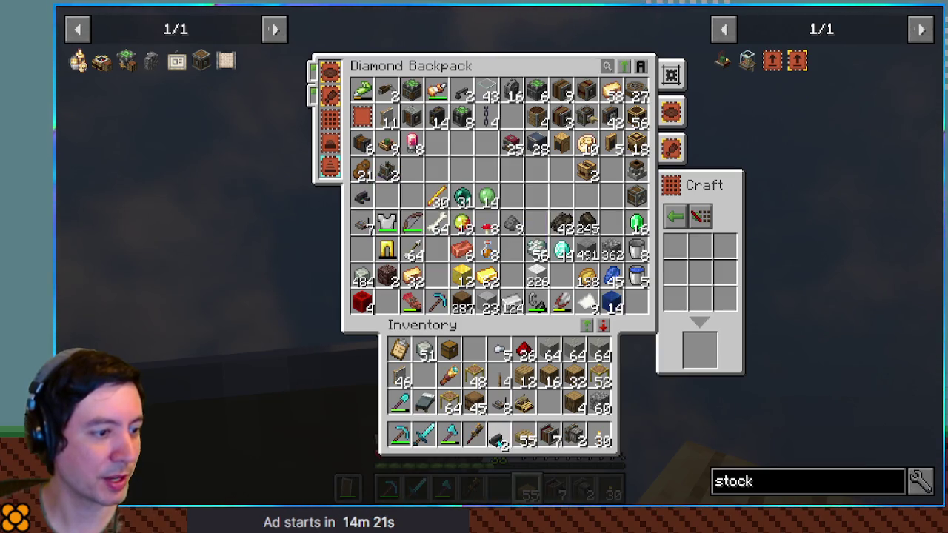
pyautogui.keyDown('shift'); pyautogui.click(527, 438); pyautogui.keyUp('shift')
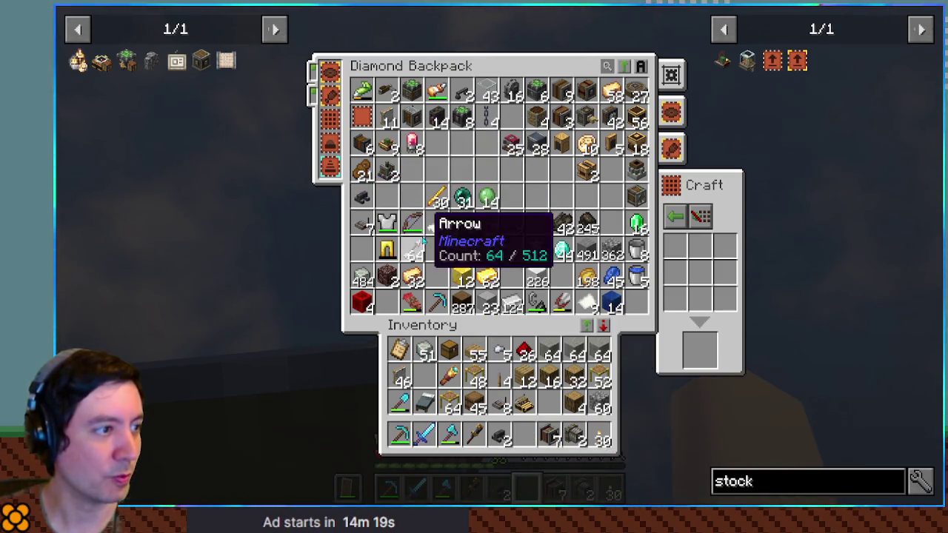
pyautogui.keyDown('shift'); pyautogui.click(363, 170); pyautogui.keyUp('shift')
pyautogui.press('e')
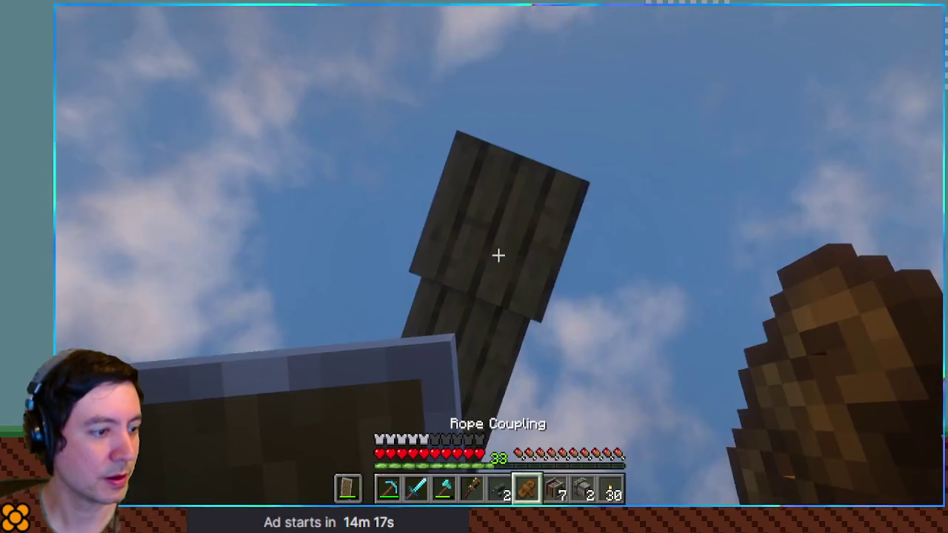
# Attach a rope connector to the gearbox and rope it to the gantry's connector
pyautogui.scroll(1, 499, 255)
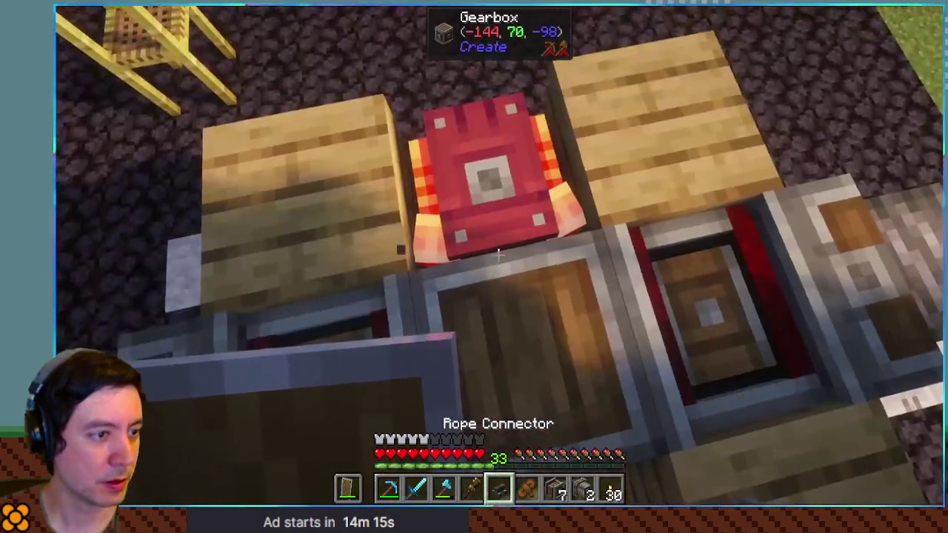
pyautogui.rightClick(498, 255)
pyautogui.scroll(-1, 499, 255)
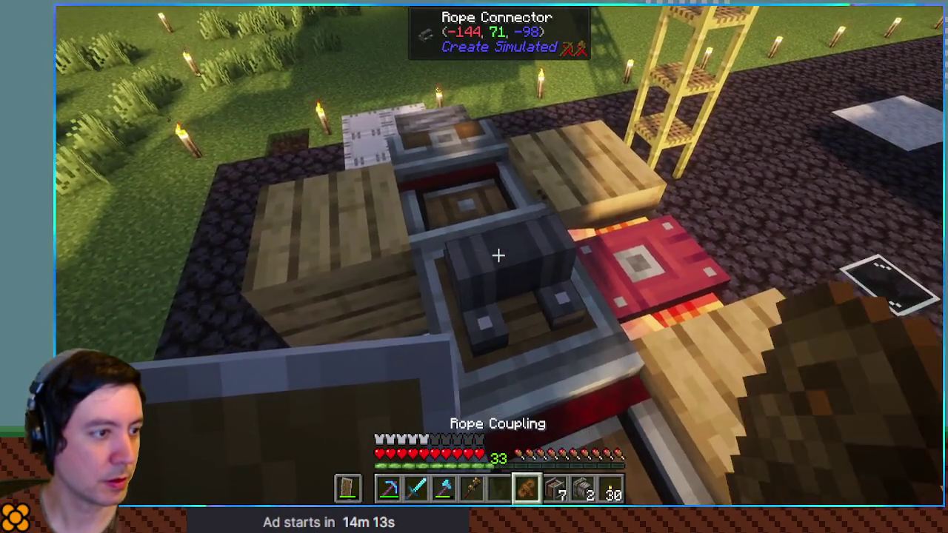
pyautogui.rightClick(498, 256)
pyautogui.rightClick(498, 256)
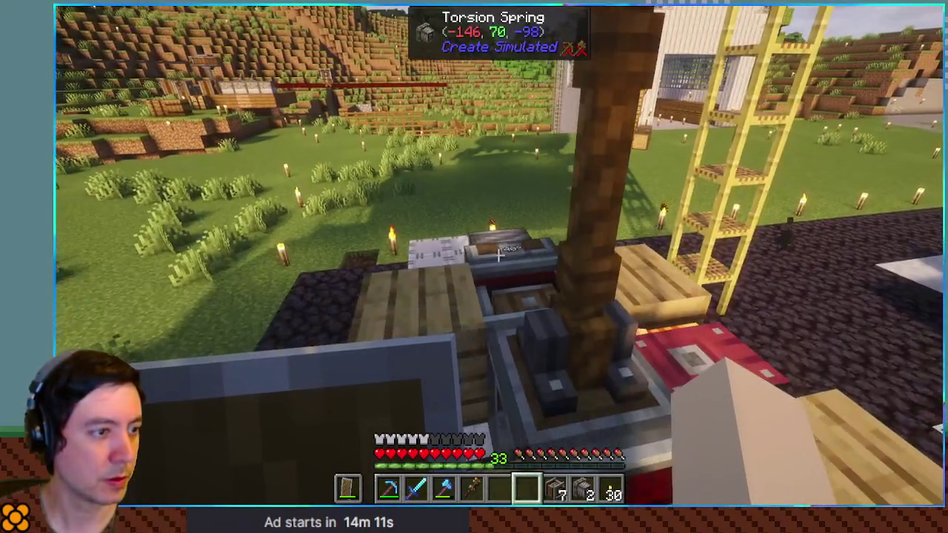
# Store the 48 leftover scaffolding in the chest on the grass
pyautogui.press('e')
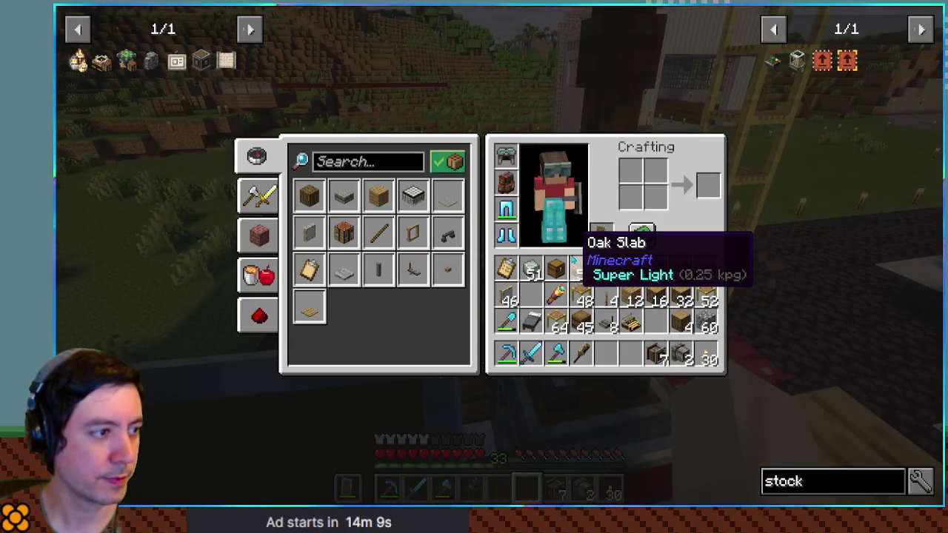
pyautogui.press('e')
pyautogui.press('e')
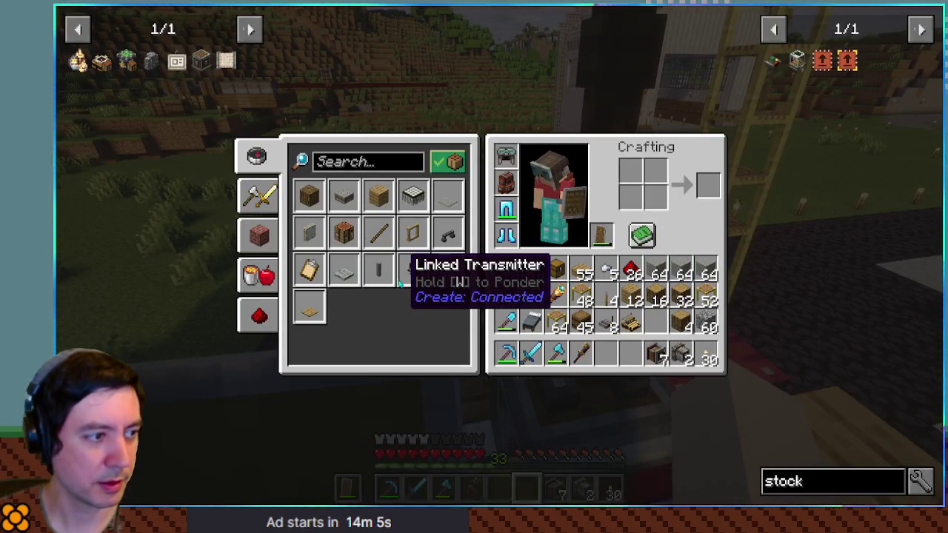
pyautogui.press('e')
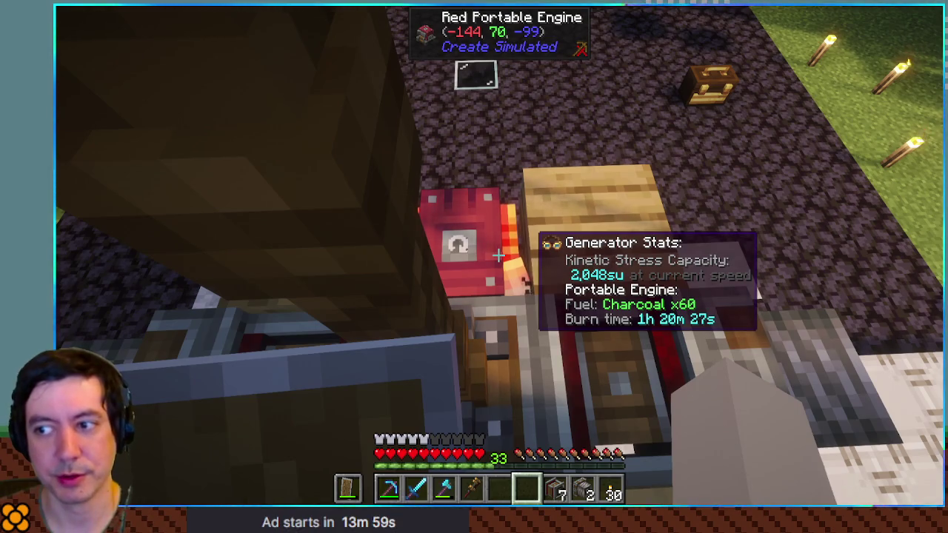
pyautogui.press('e')
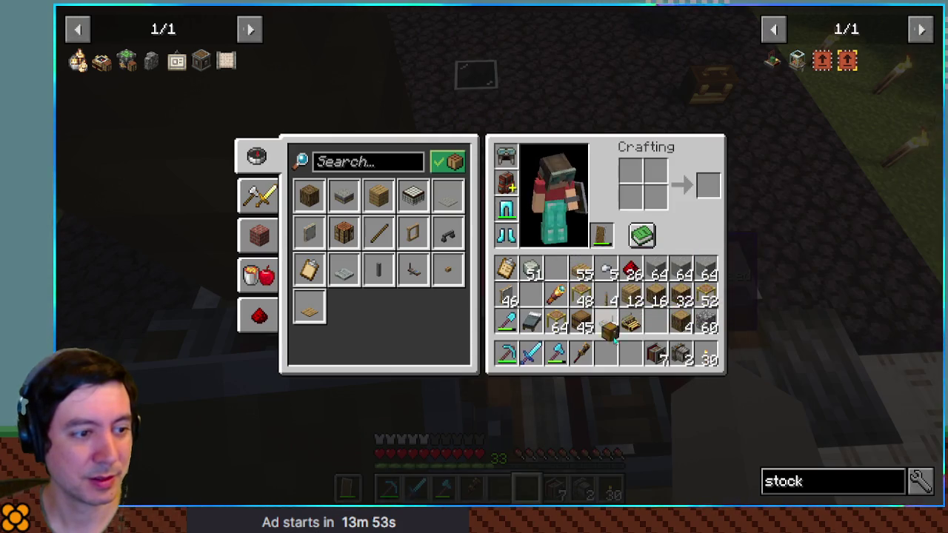
pyautogui.press('e')
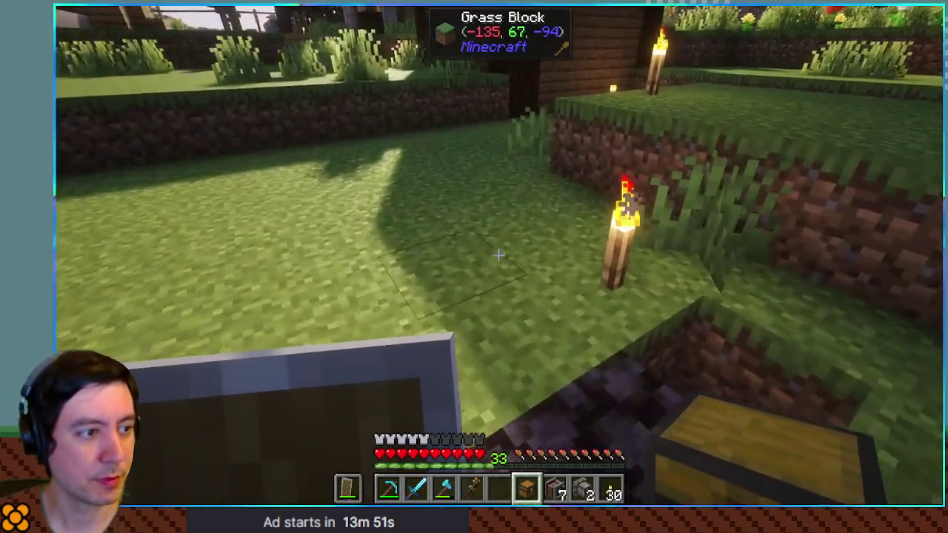
pyautogui.rightClick(500, 258)
pyautogui.keyDown('shift'); pyautogui.click(474, 296); pyautogui.keyUp('shift')
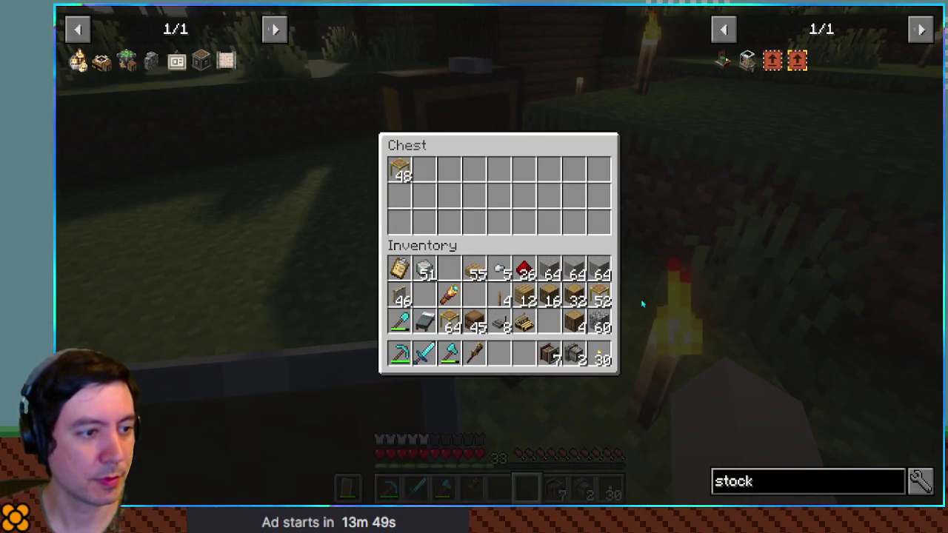
pyautogui.press('e')
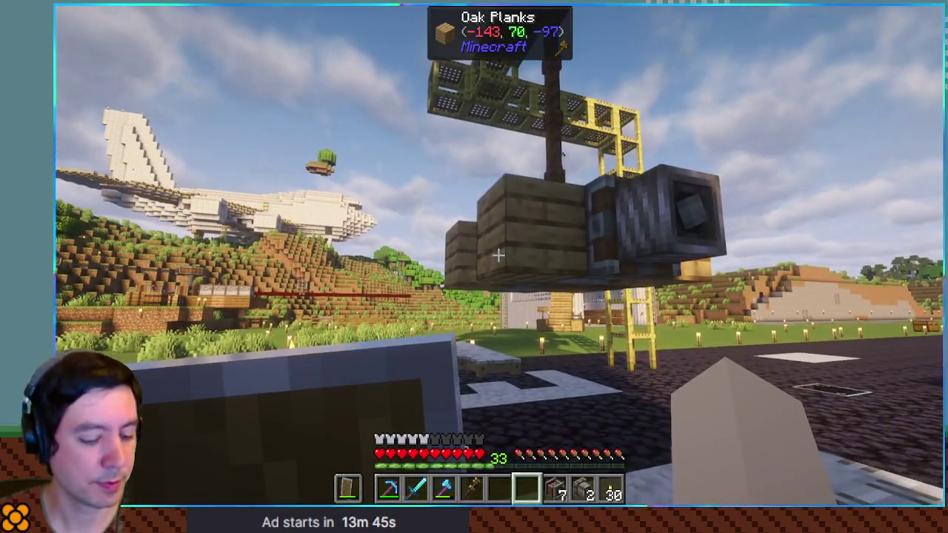
# Spread a honey glue area over the hanging engine pod
pyautogui.press('b')
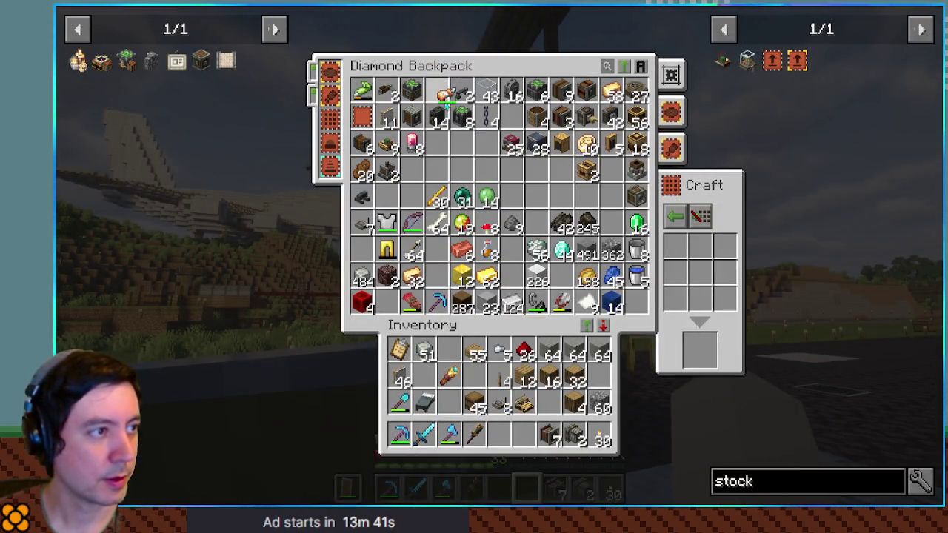
pyautogui.press('e')
pyautogui.scroll(1, 498, 255)
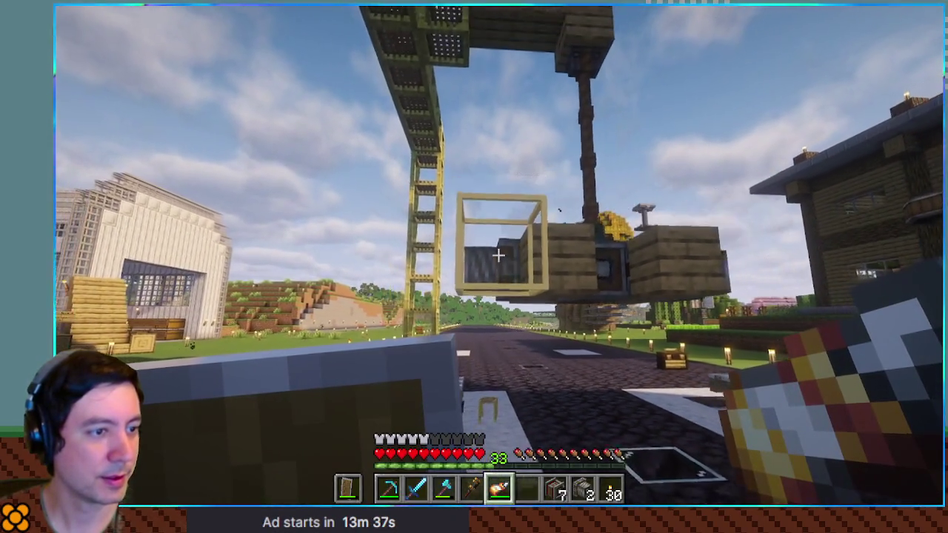
pyautogui.rightClick(498, 256)
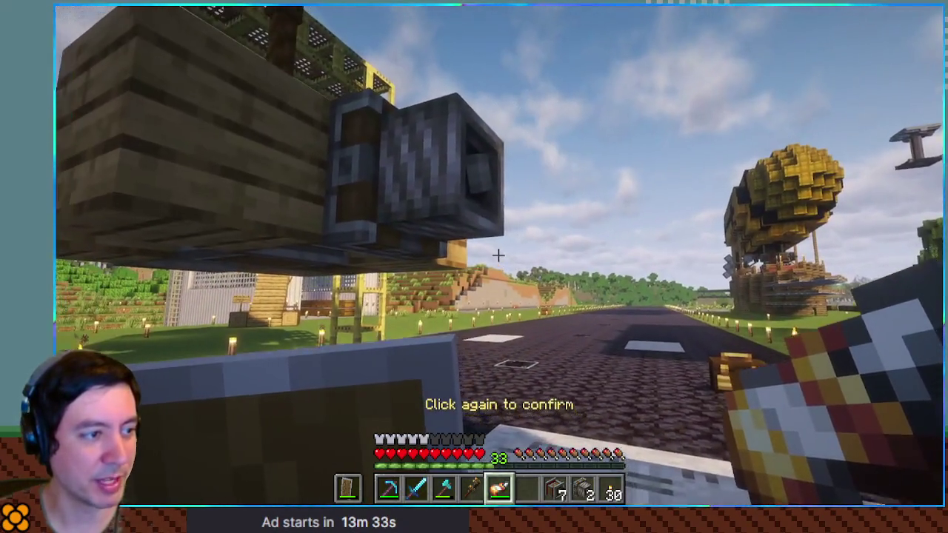
pyautogui.press('alt')
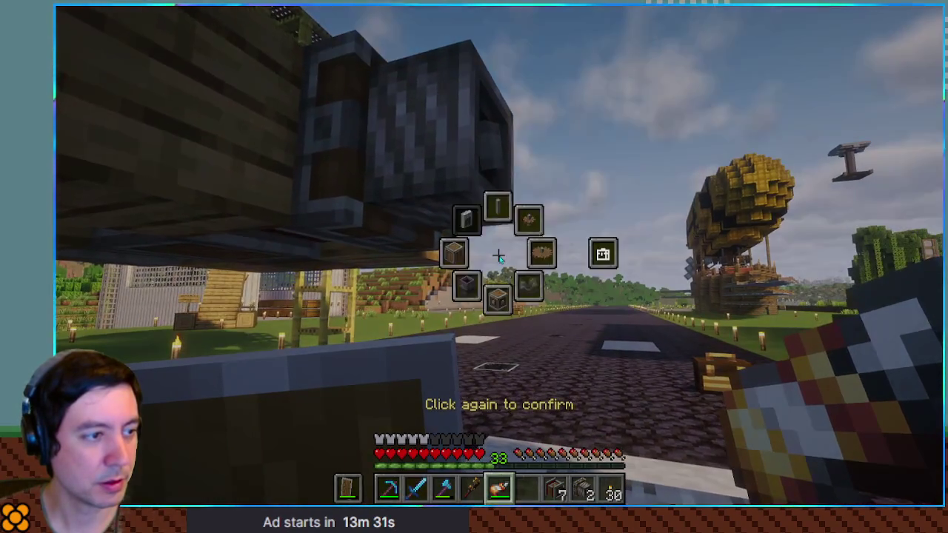
pyautogui.press('alt')
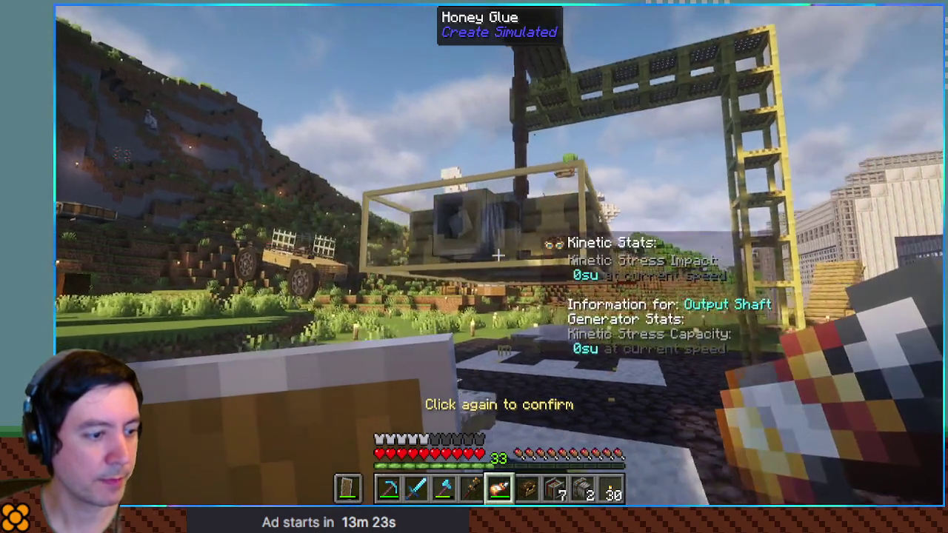
# Place a physics assembler onto the engine pod
pyautogui.press('b')
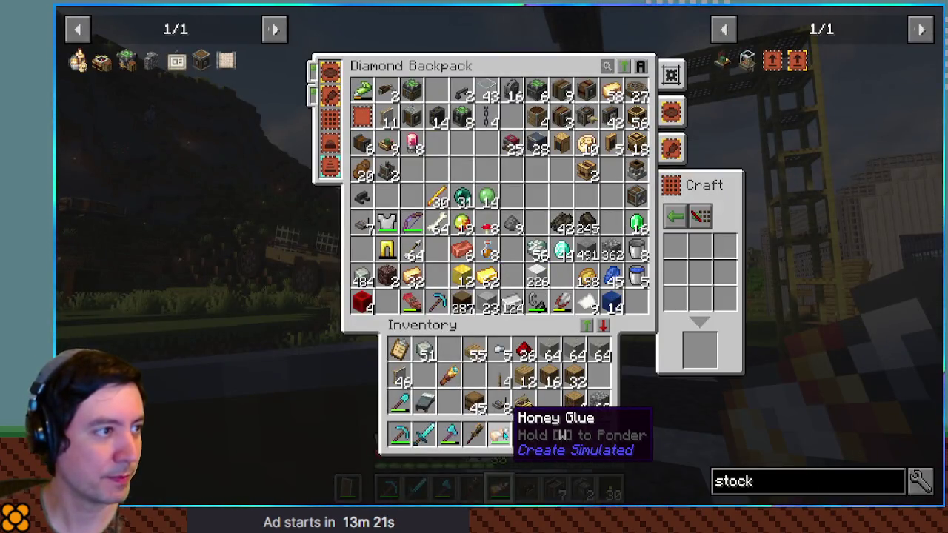
pyautogui.press('Escape')
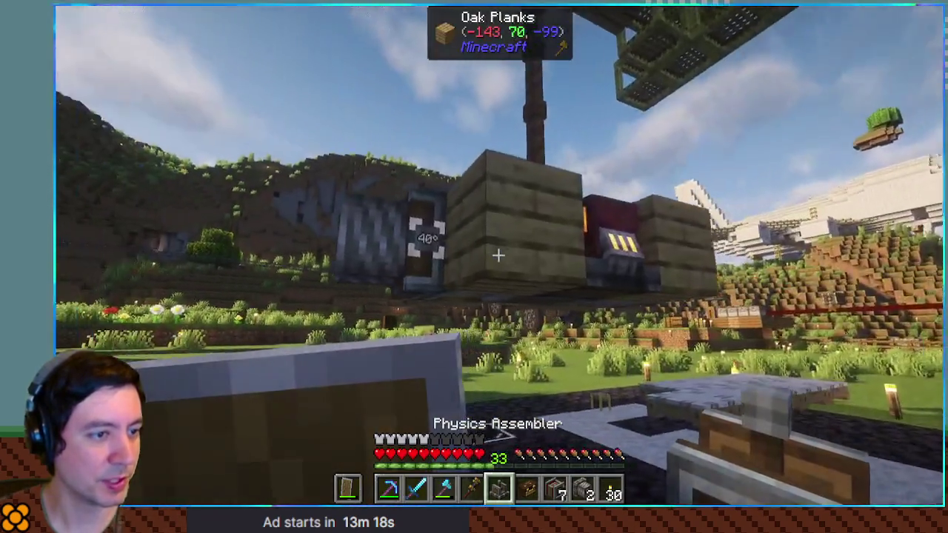
pyautogui.rightClick(497, 255)
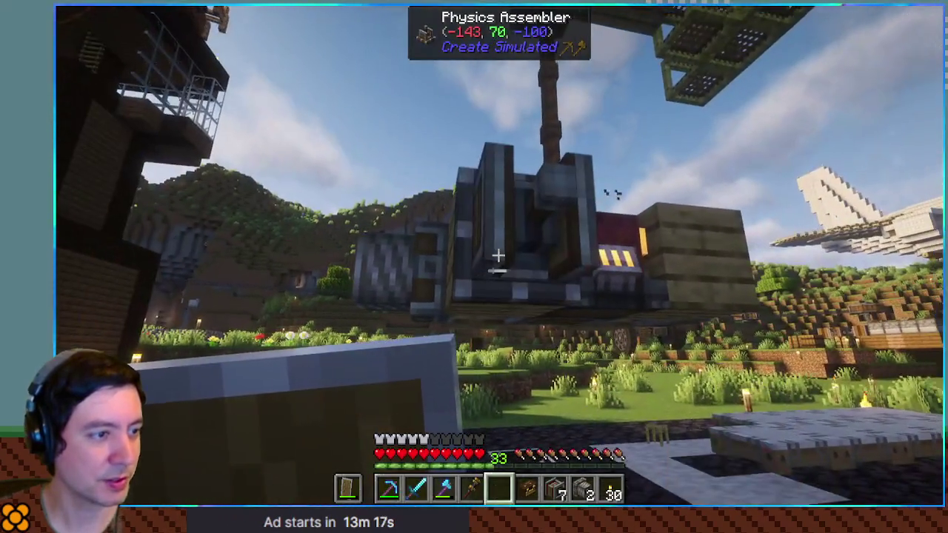
pyautogui.scroll(1, 497, 255)
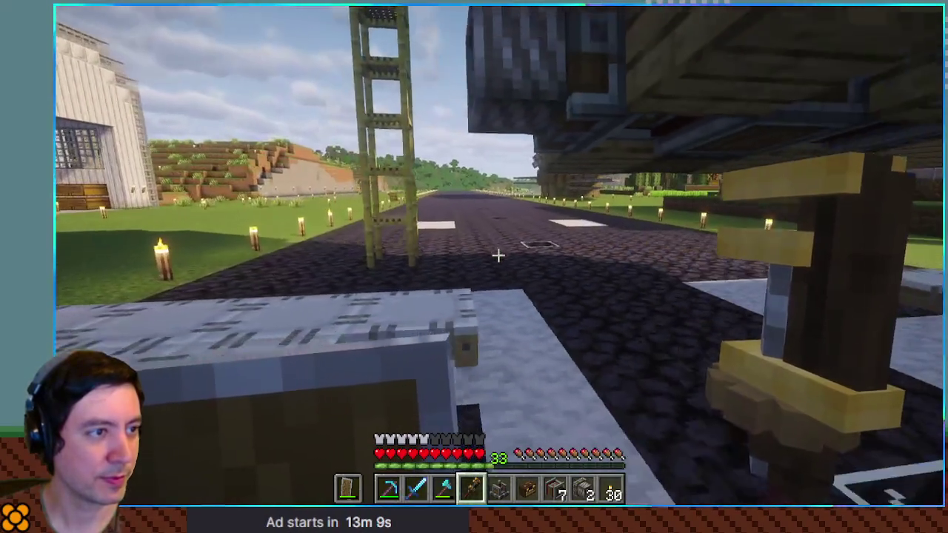
# Fit a physics assembler on the windmill sails and apply honey glue around the wing
pyautogui.scroll(1, 474, 267)
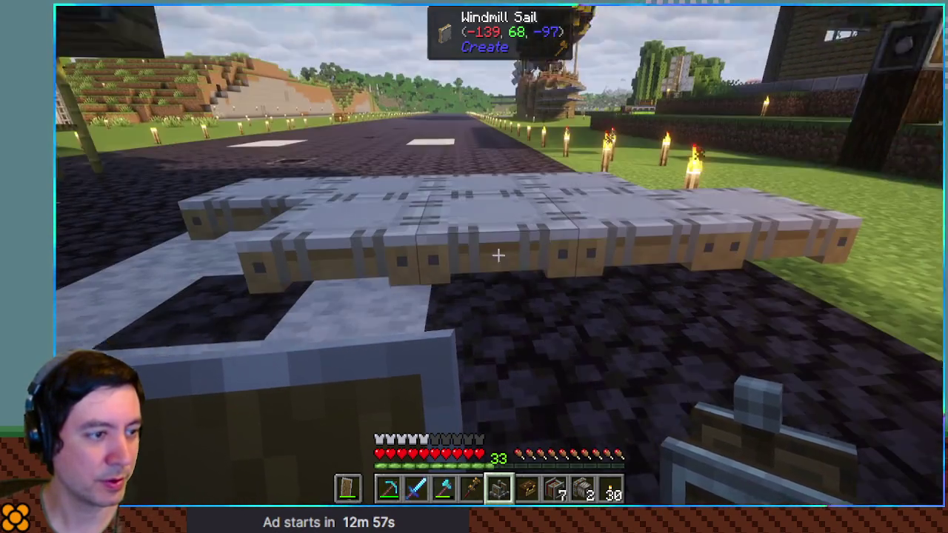
pyautogui.rightClick(499, 255)
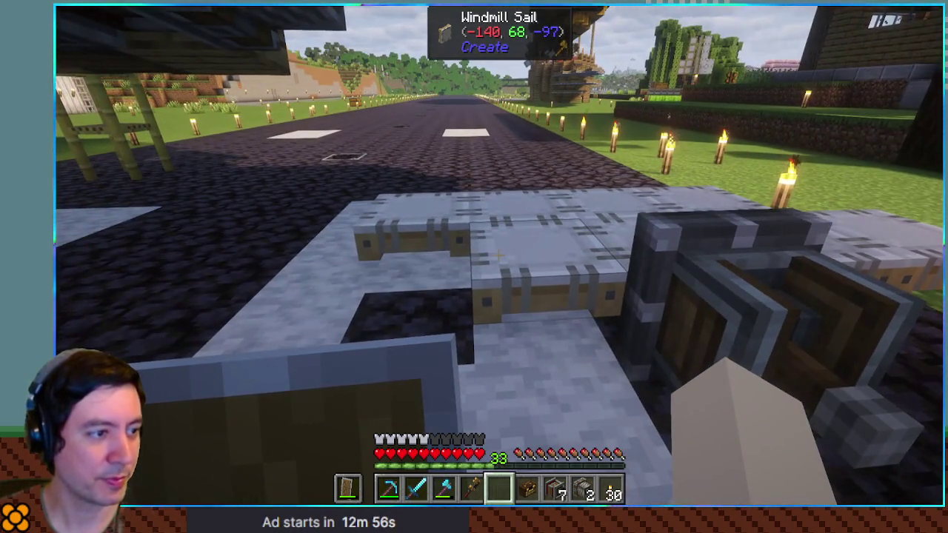
pyautogui.press('b')
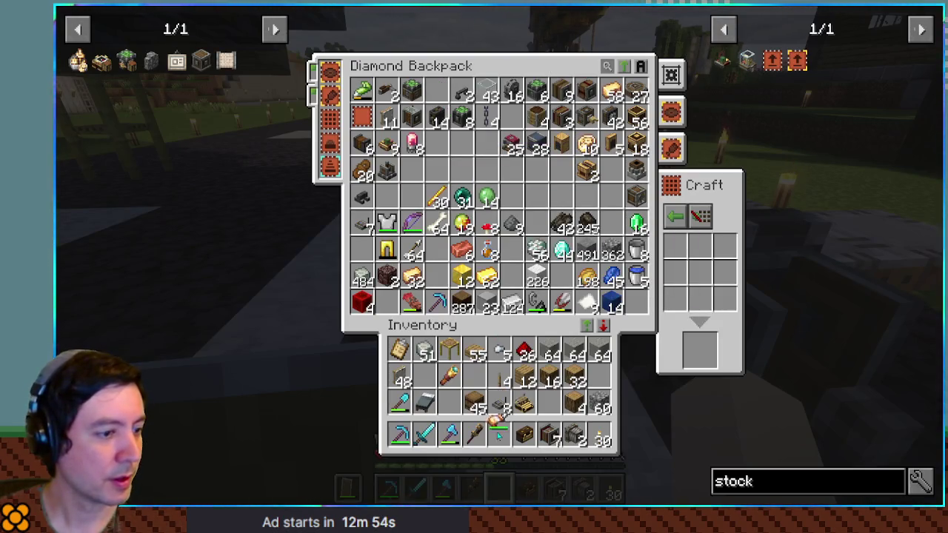
pyautogui.click(502, 402)
pyautogui.click(498, 436)
pyautogui.press('Escape')
pyautogui.rightClick(498, 256)
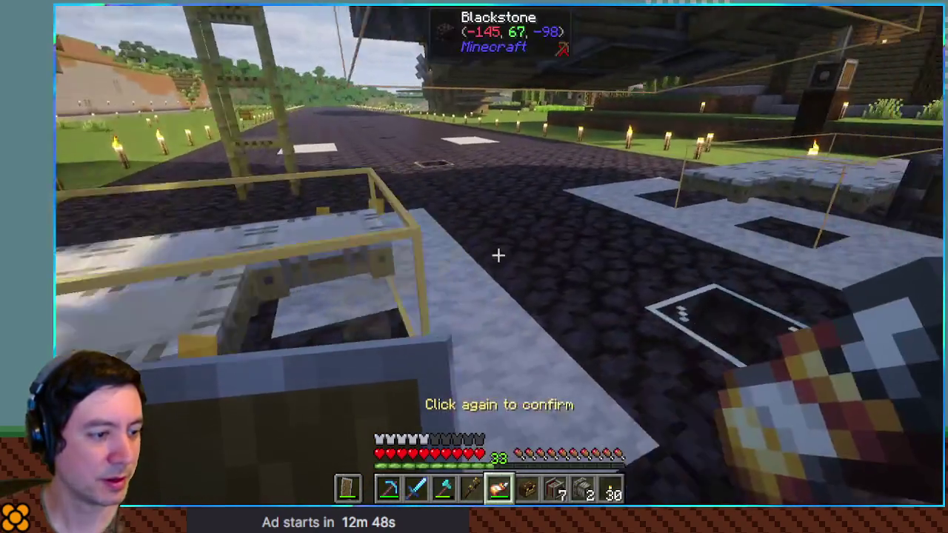
# Assemble the wing, then remove the physics assembler with the wrench
pyautogui.press('e')
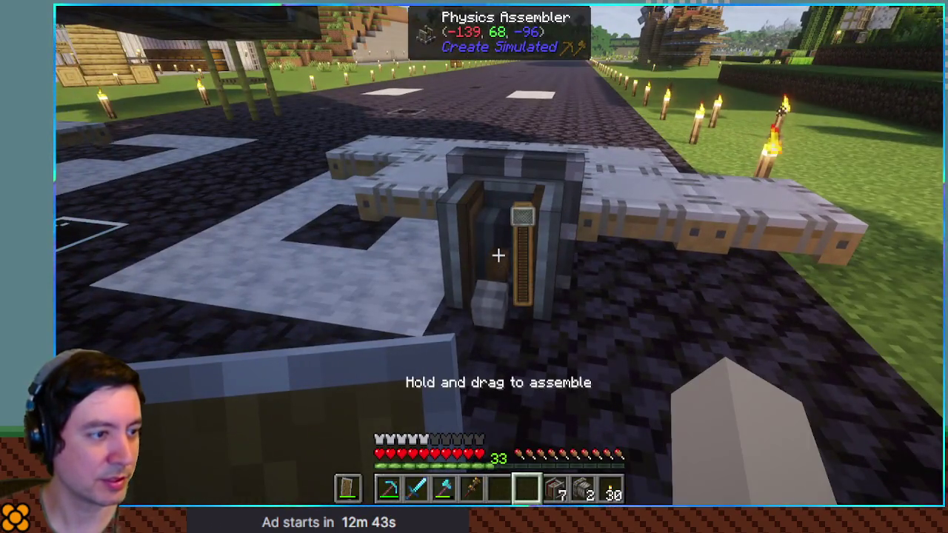
pyautogui.rightClick(498, 255)
pyautogui.press('5')
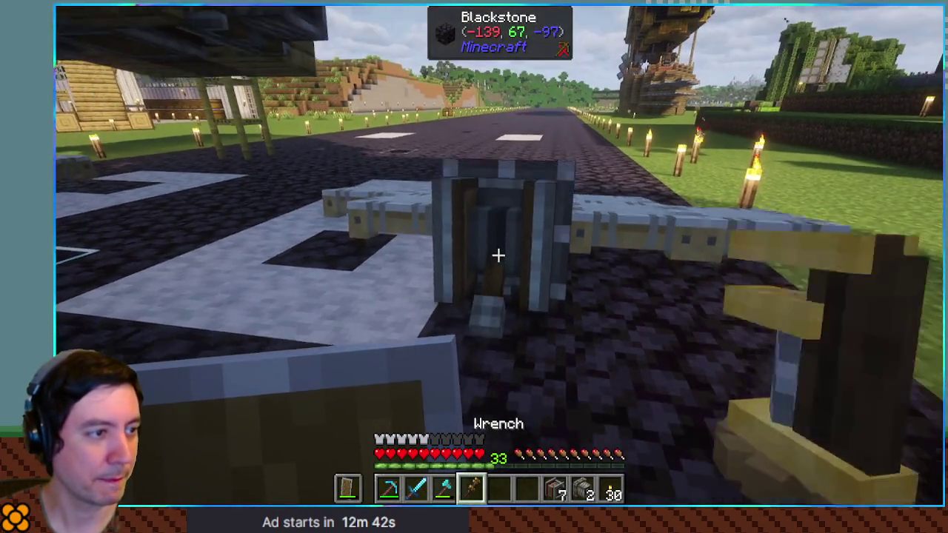
pyautogui.press('6')
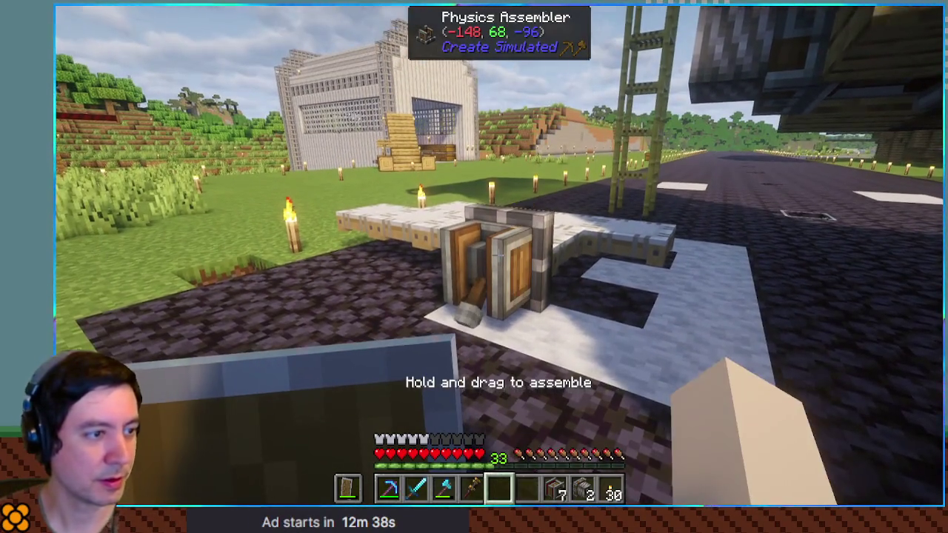
pyautogui.press('5')
pyautogui.keyDown('shift'); pyautogui.rightClick(499, 255); pyautogui.keyUp('shift')
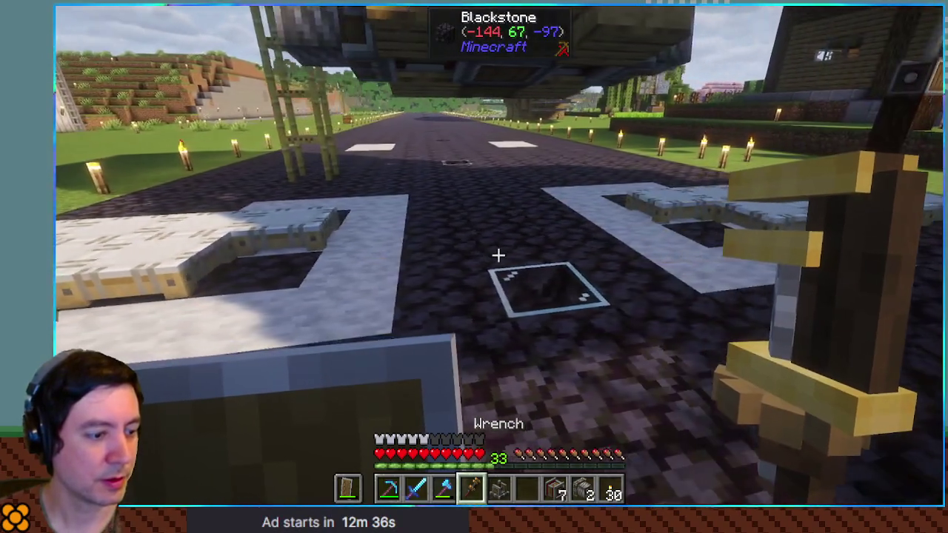
pyautogui.press('e')
pyautogui.press('e')
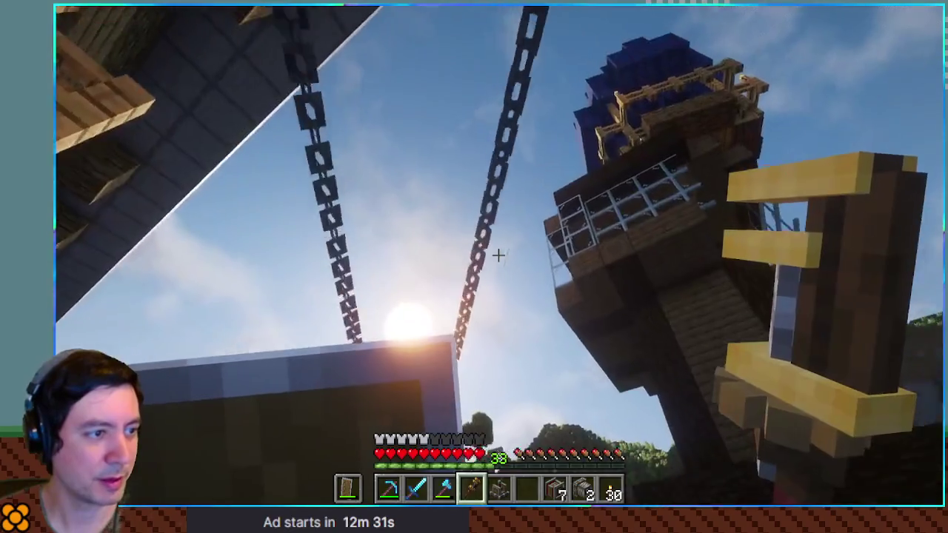
# Ride the seat to the storage room, then check chests past the string one until the food Large Chest is open
pyautogui.rightClick(500, 256)
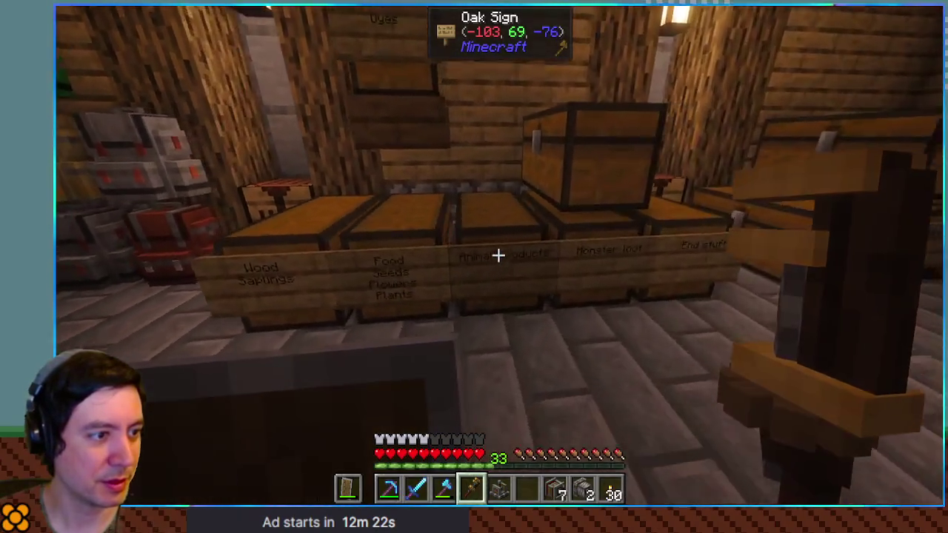
pyautogui.rightClick(498, 255)
pyautogui.press('Escape')
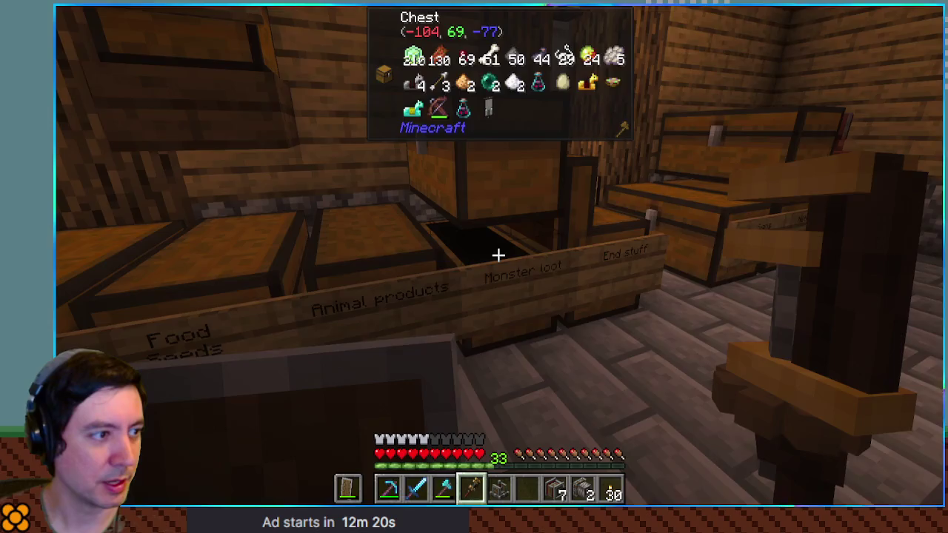
pyautogui.rightClick(498, 255)
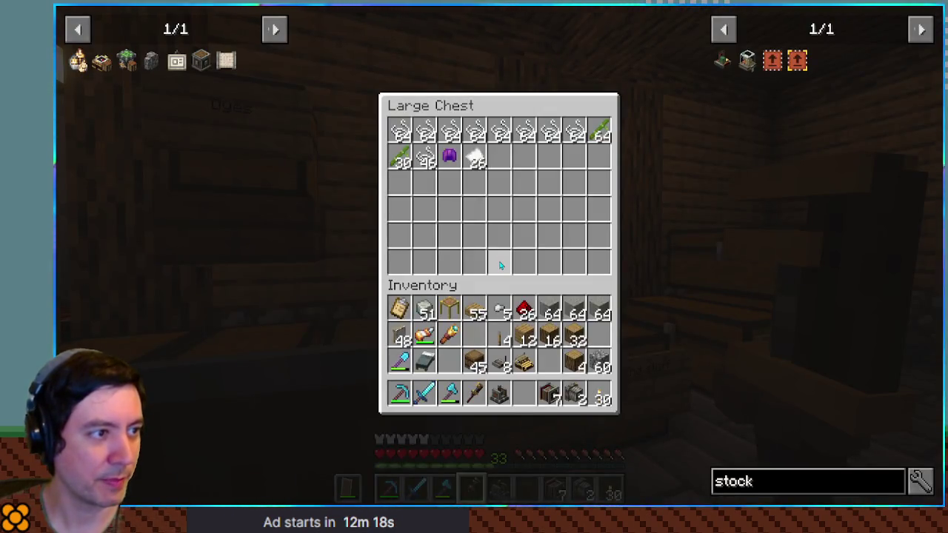
pyautogui.press('Escape')
pyautogui.rightClick(498, 254)
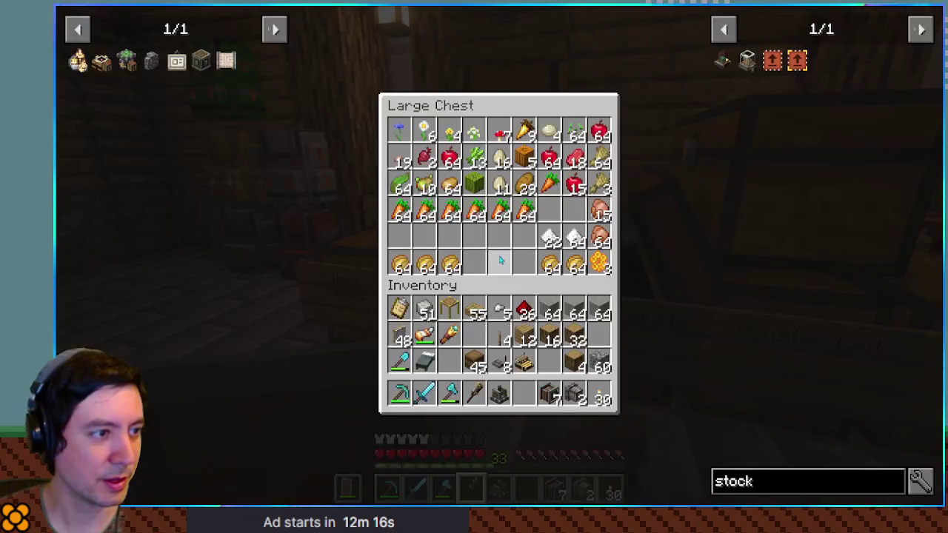